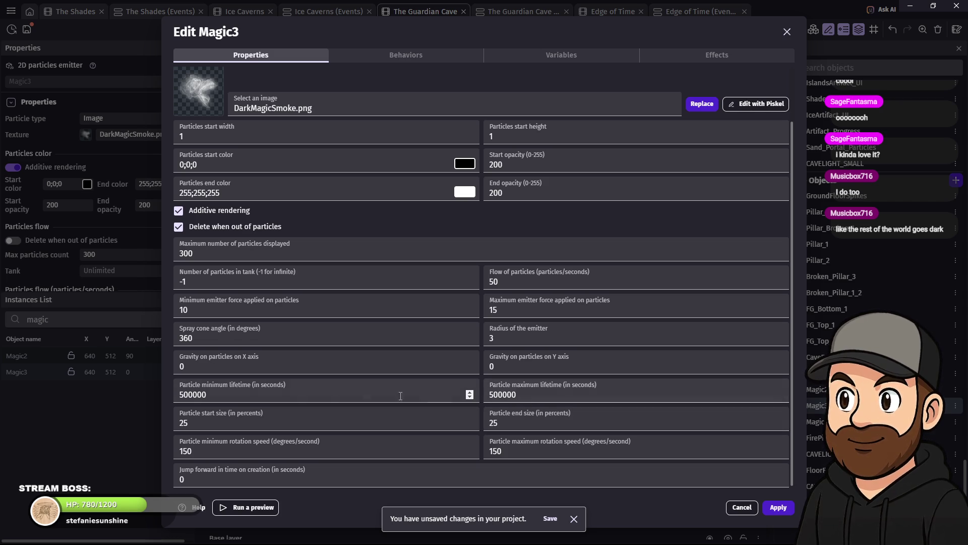
Step: Uncheck 'Delete when out of particles' for Magic3 after reviewing its lifetime and flow values
click(218, 391)
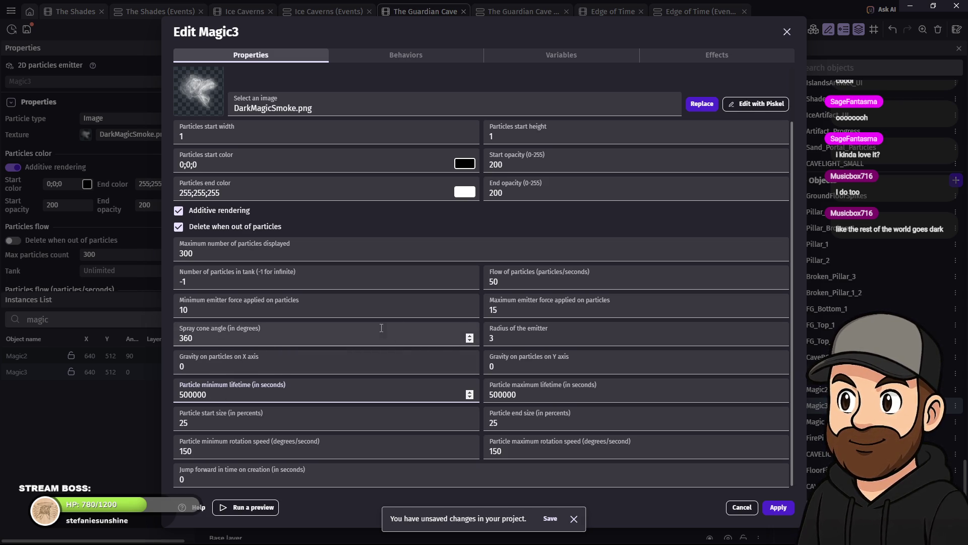
scroll(382, 328, up, 3)
scroll(381, 328, down, 3)
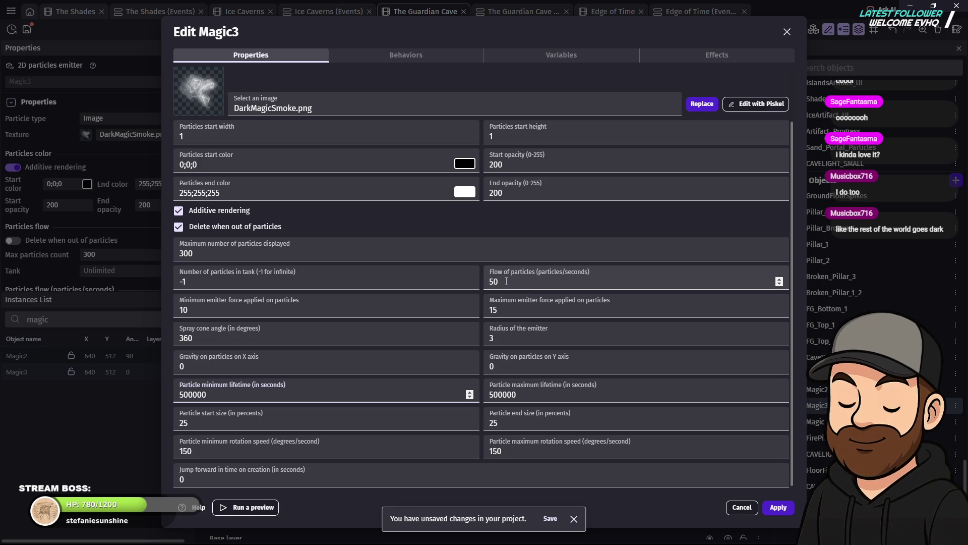
drag(506, 281, 486, 280)
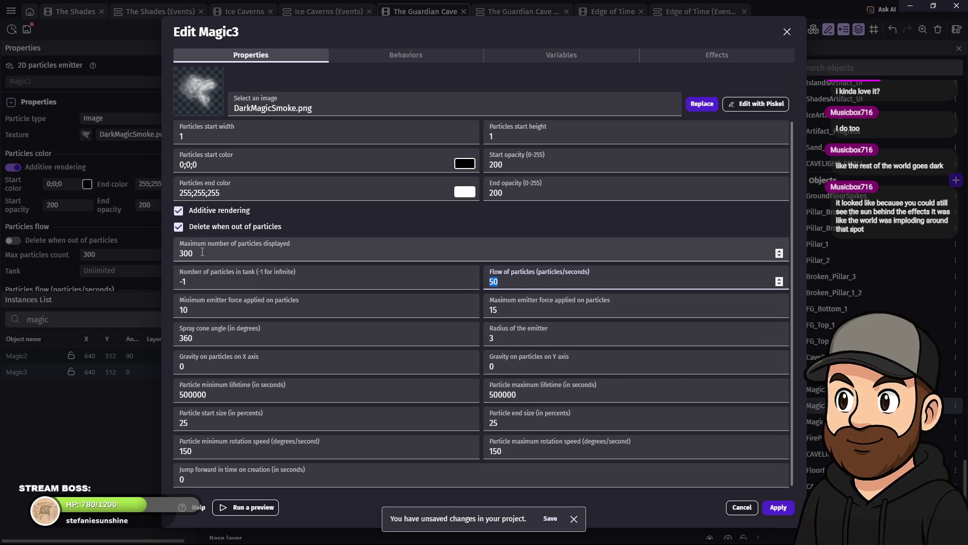
click(179, 226)
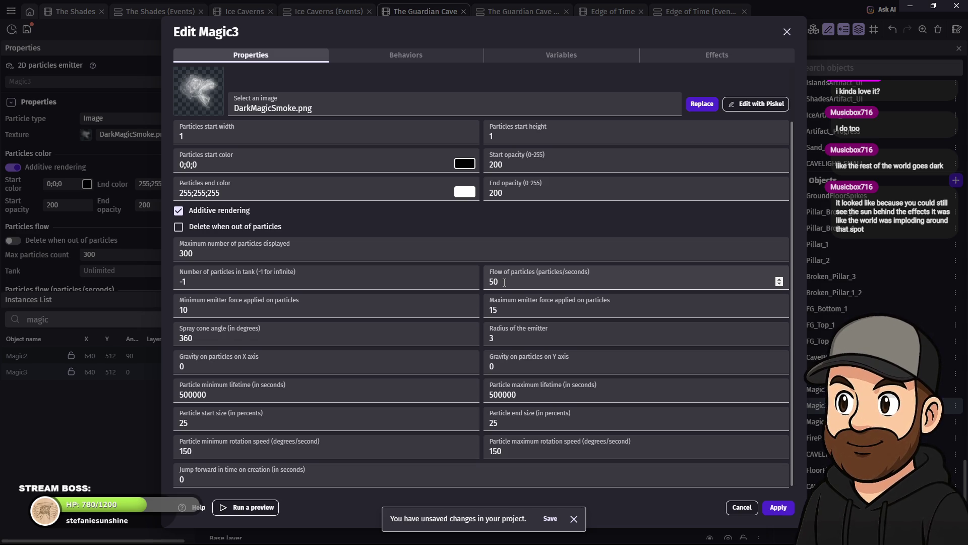
double_click(505, 282)
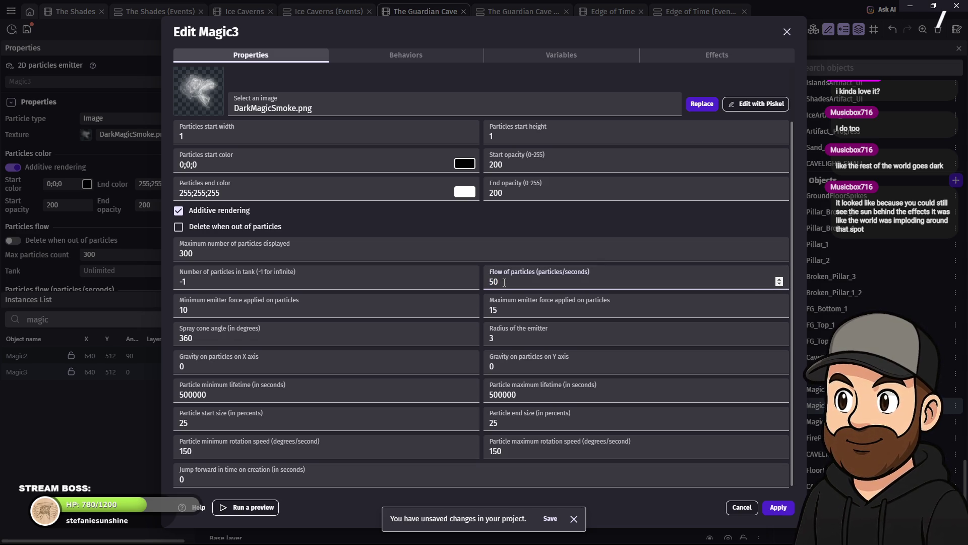
Step: Change Magic3's flow from 50 to 1 and its maximum particles from 300 to 50, then apply
double_click(180, 254)
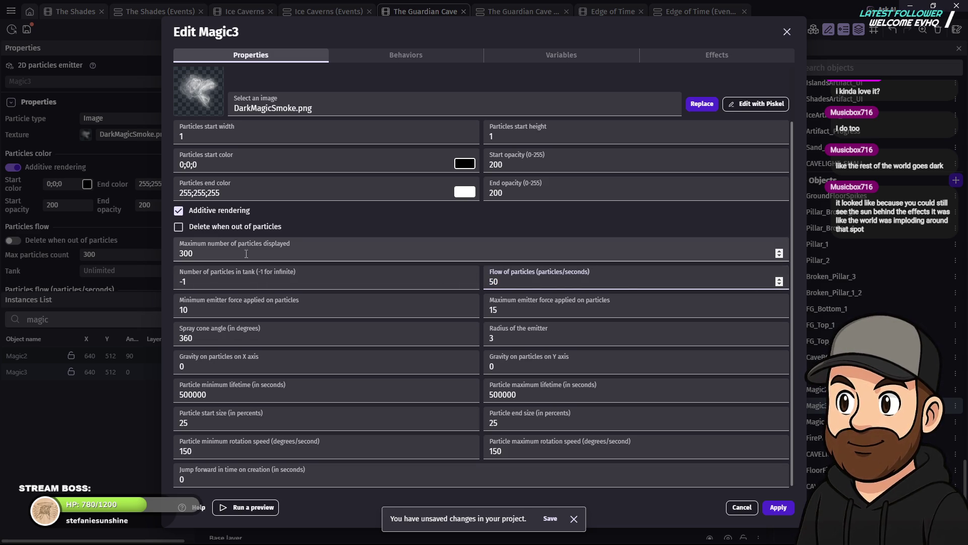
click(507, 282)
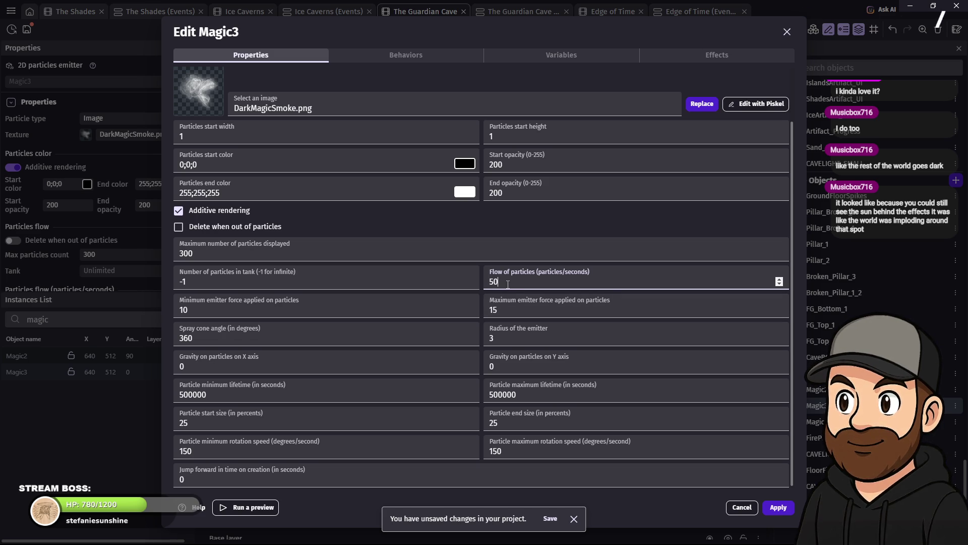
double_click(492, 283)
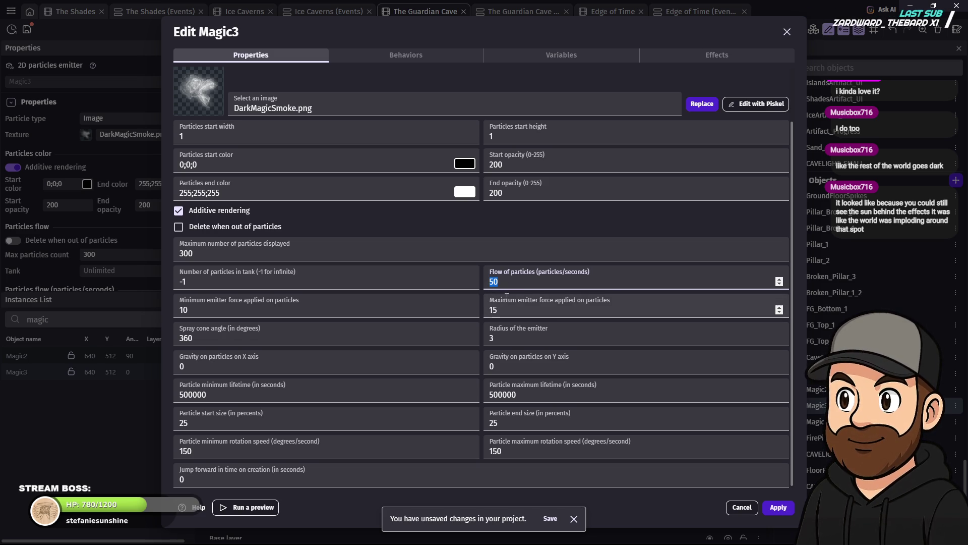
text(1)
double_click(192, 253)
text(50)
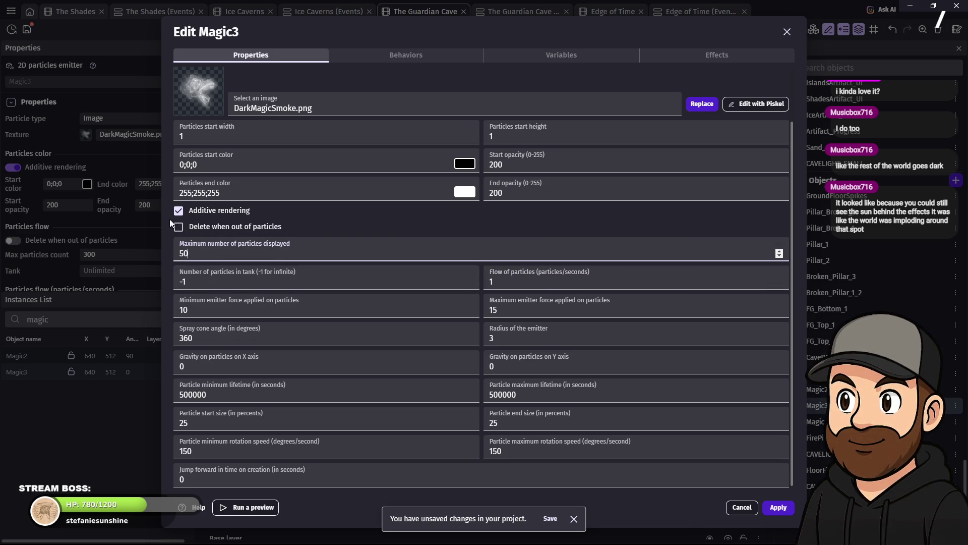
click(779, 508)
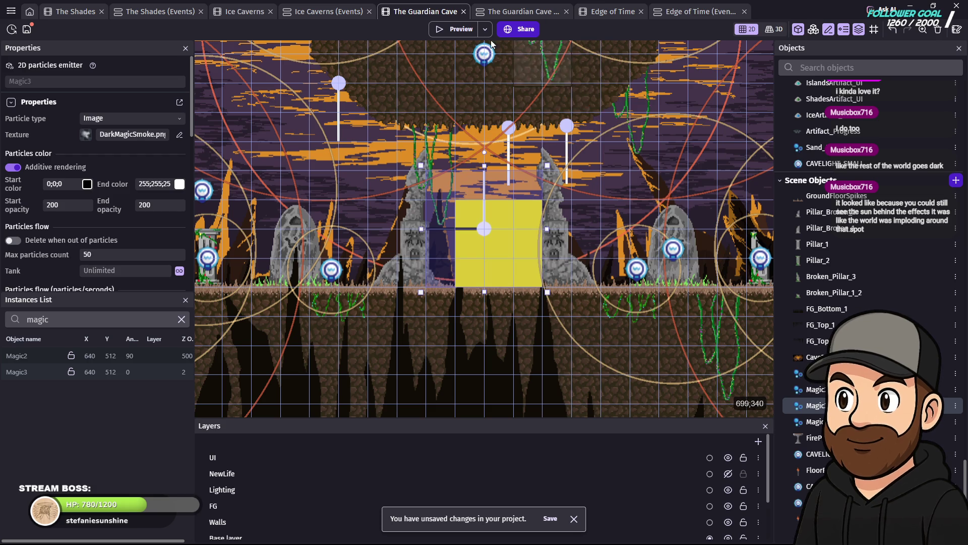
click(449, 29)
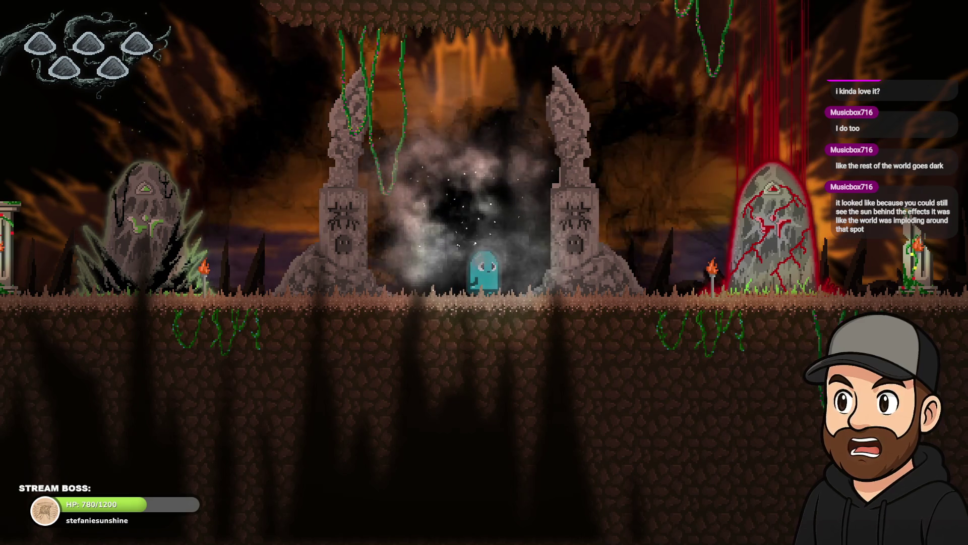
key(Escape)
click(796, 88)
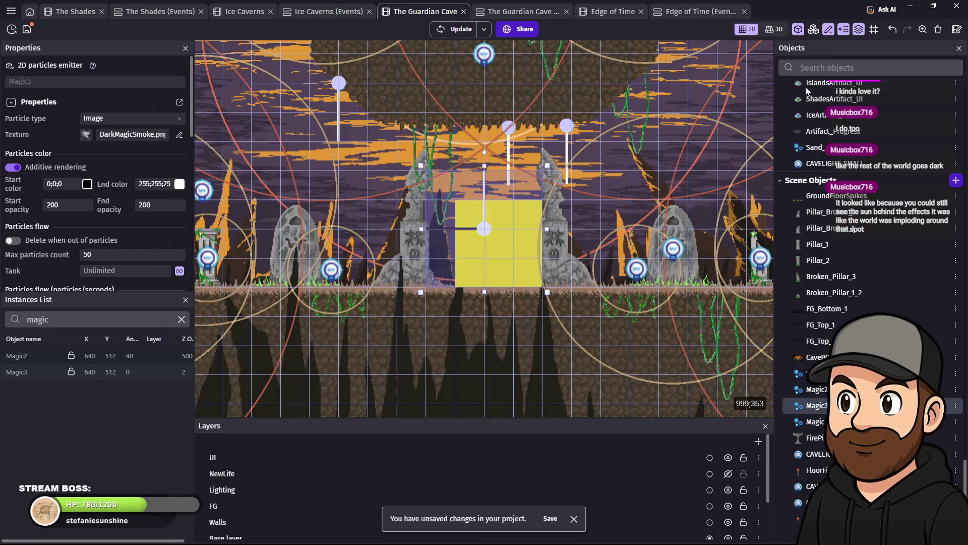
double_click(818, 406)
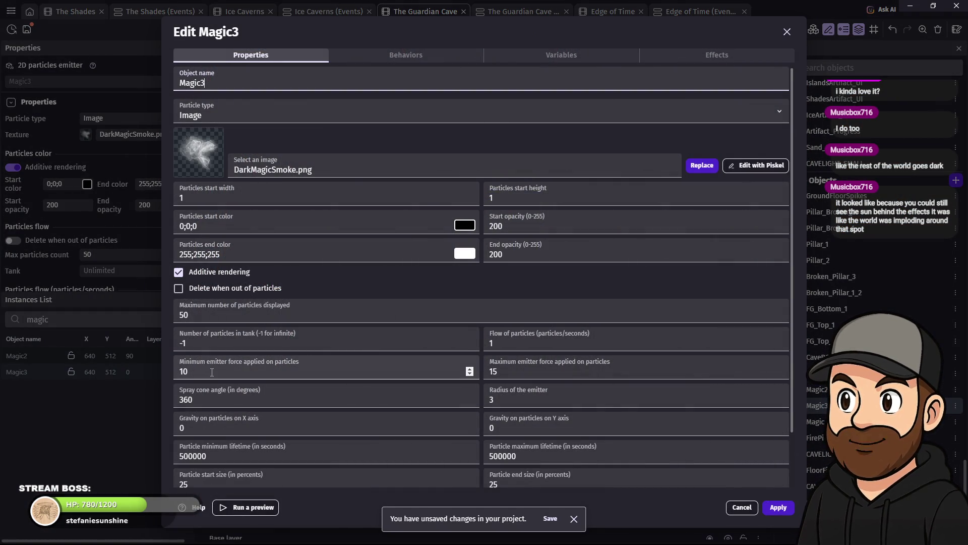
Step: Set Magic3's minimum and maximum emitter force to 0 and its flow to 20, then apply
double_click(181, 373)
text(0)
key(Tab)
text(0)
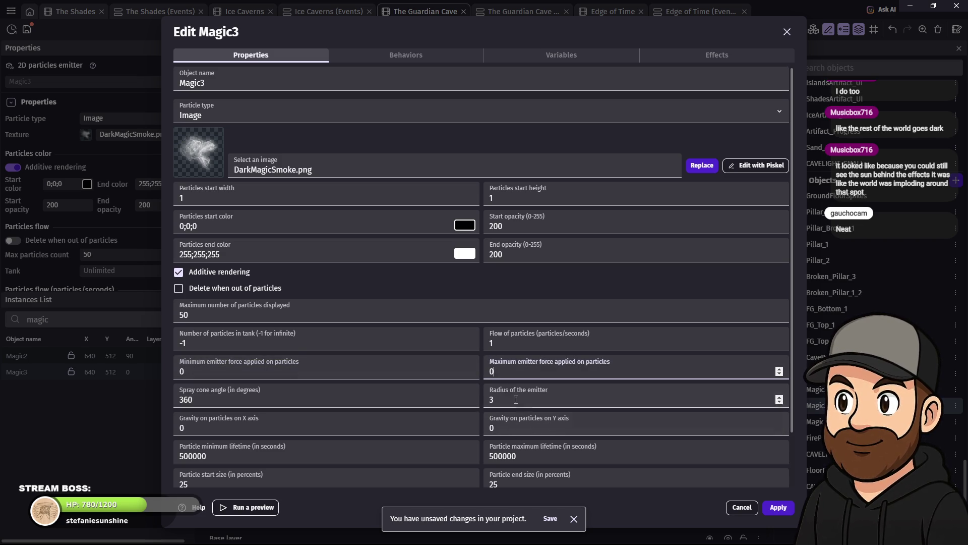
double_click(505, 344)
text(20)
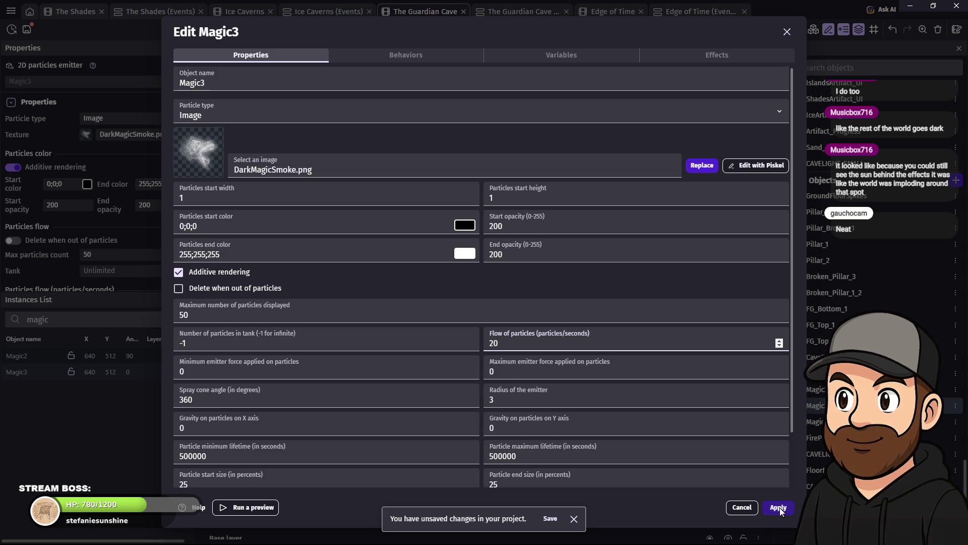
click(267, 316)
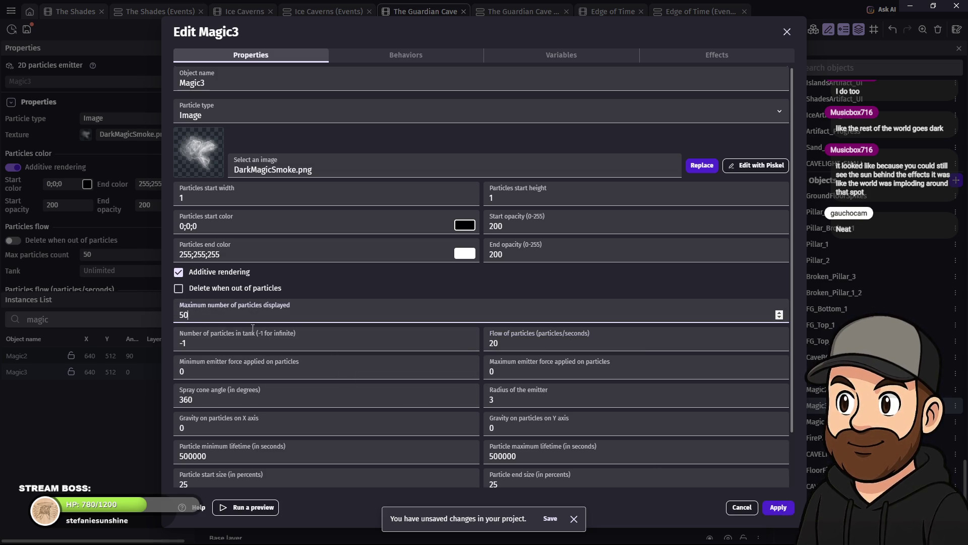
click(778, 507)
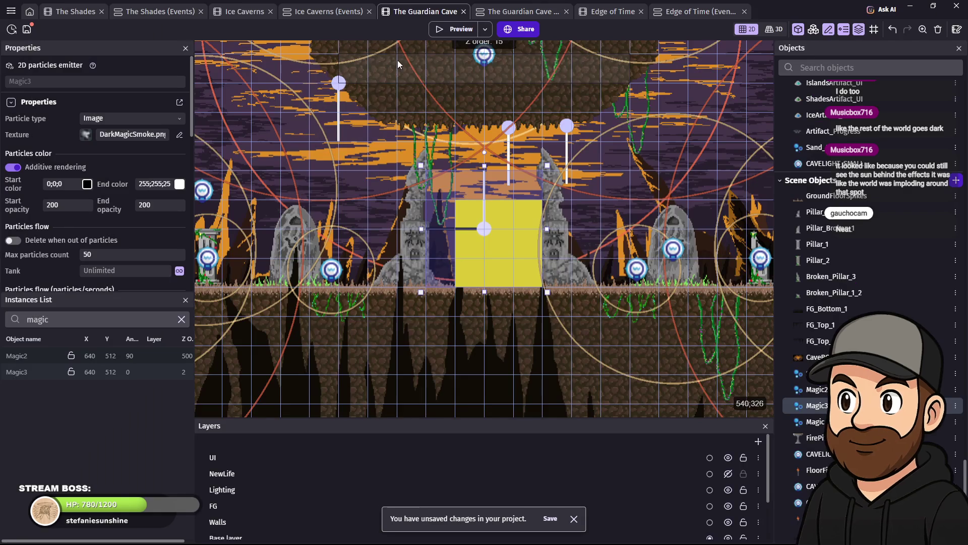
Step: Launch the F5 preview and walk the character right and left past the smoky portal
key(F5)
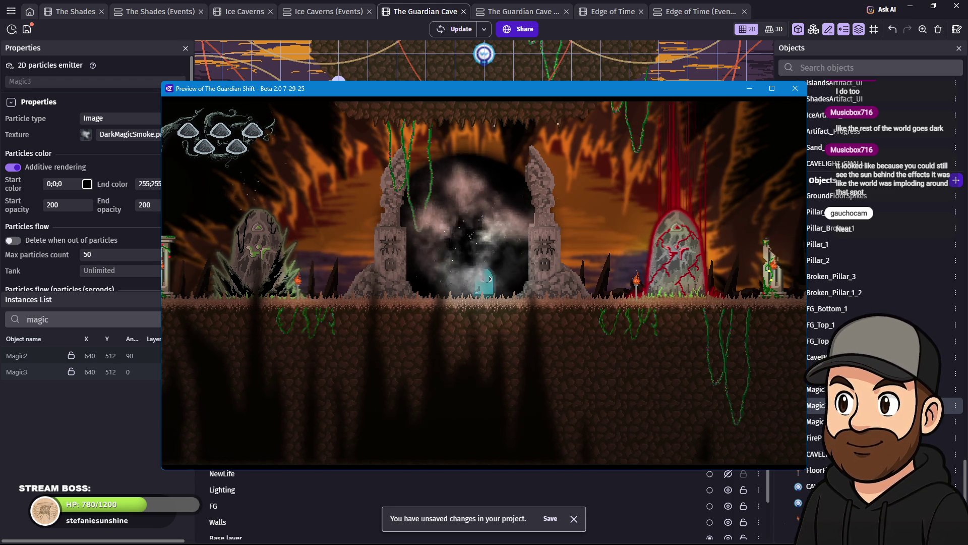
key(Right)
key(Left)
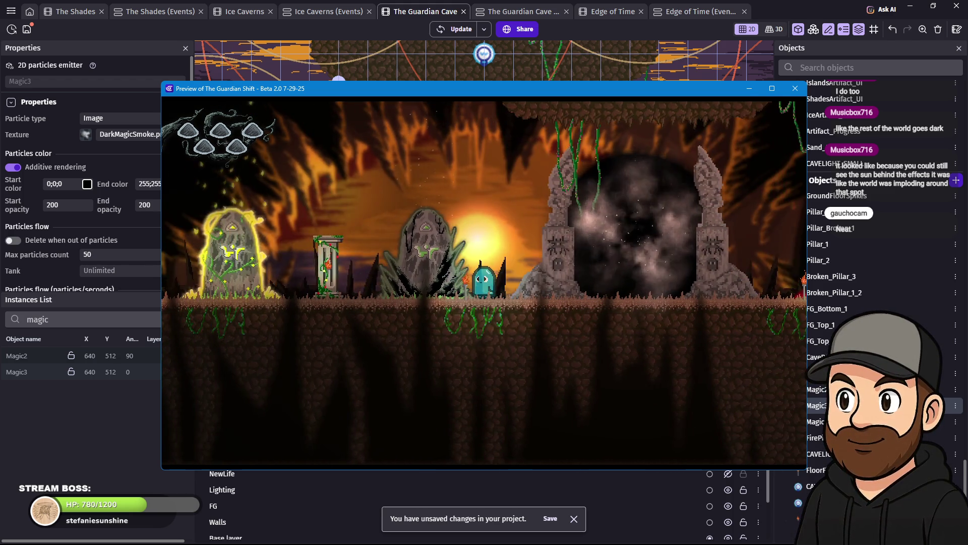
key(Right)
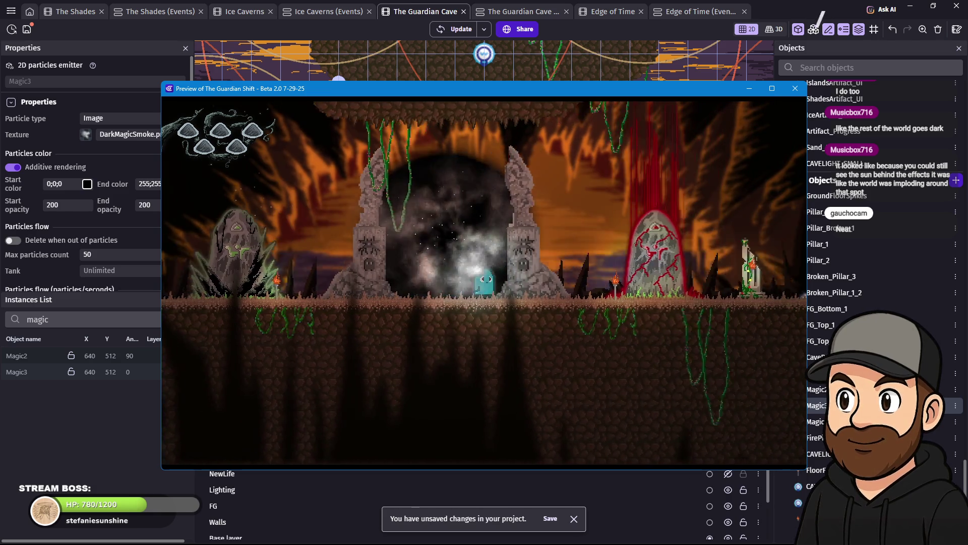
key(Left)
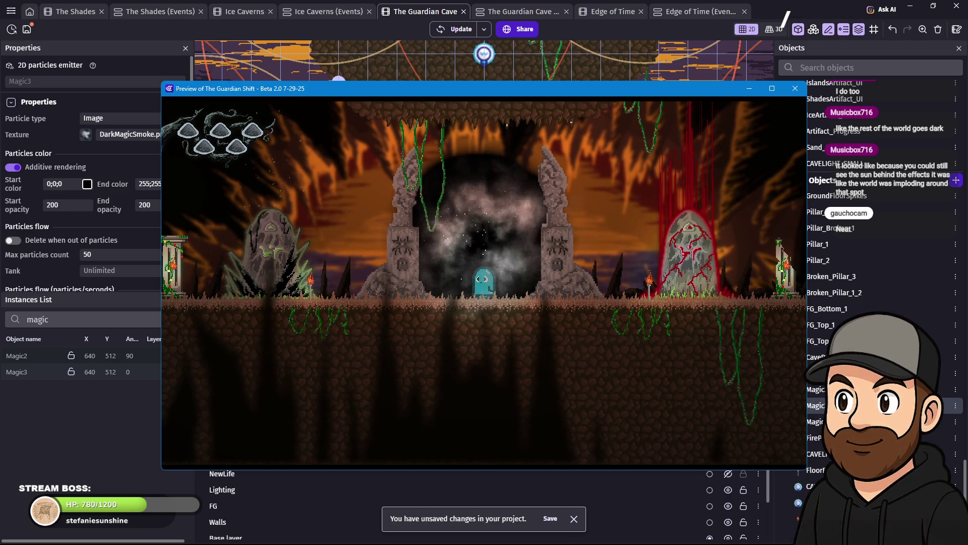
key(Right)
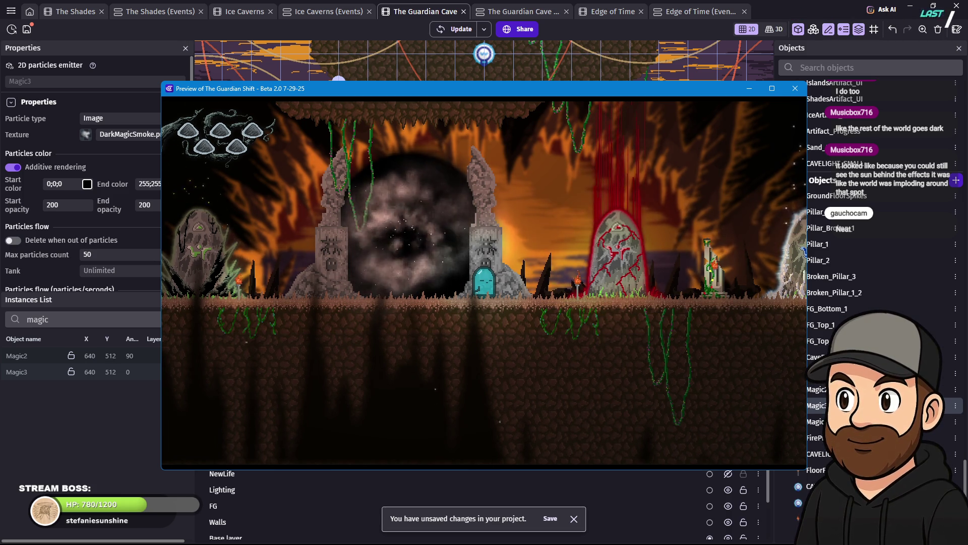
key(Left)
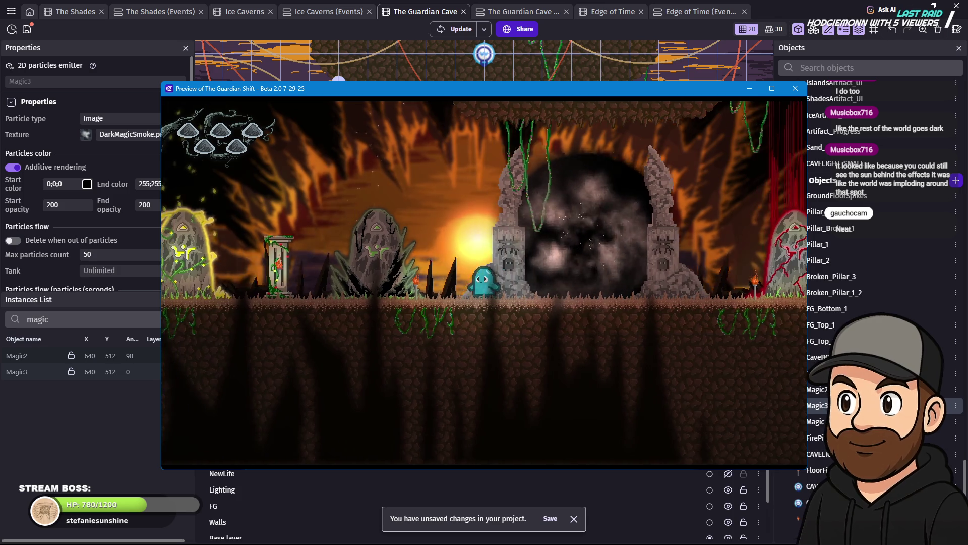
key(Left)
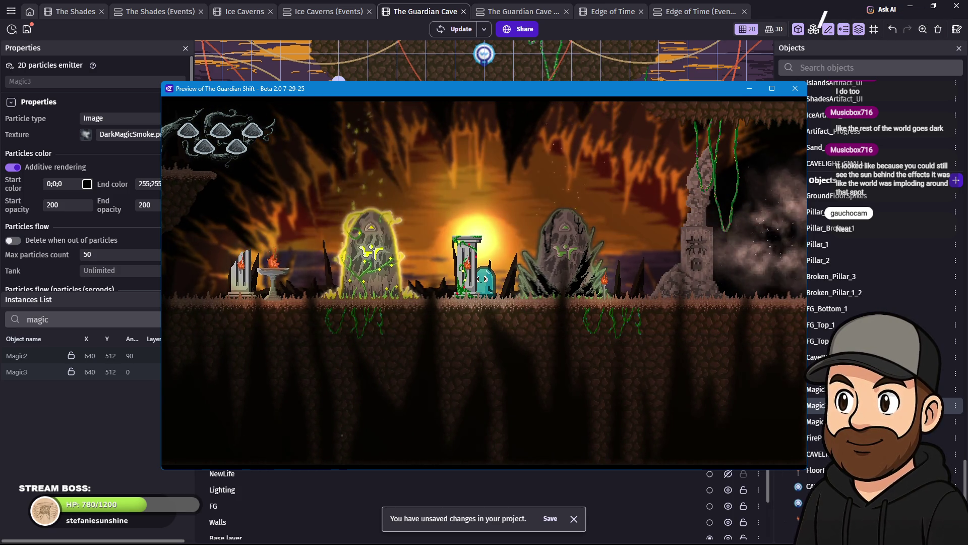
key(Right)
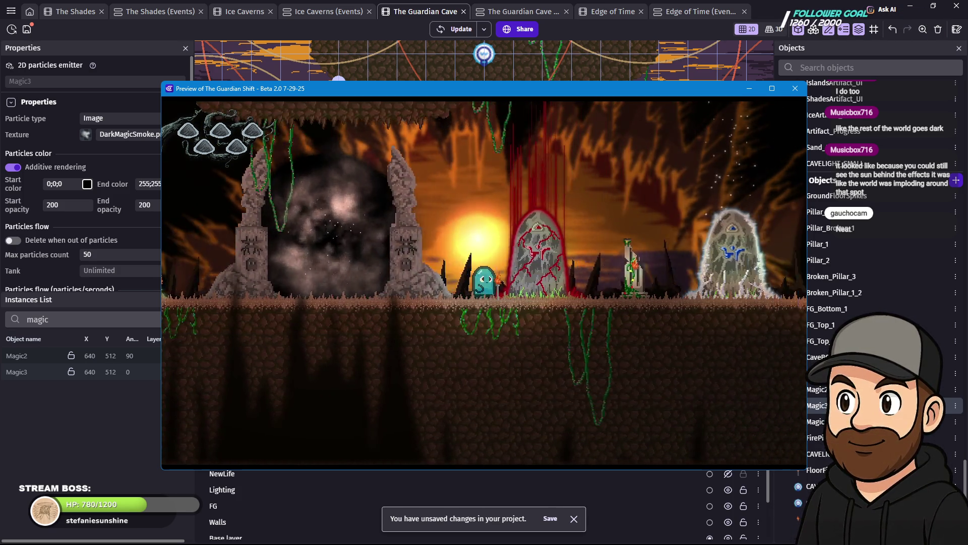
key(Left)
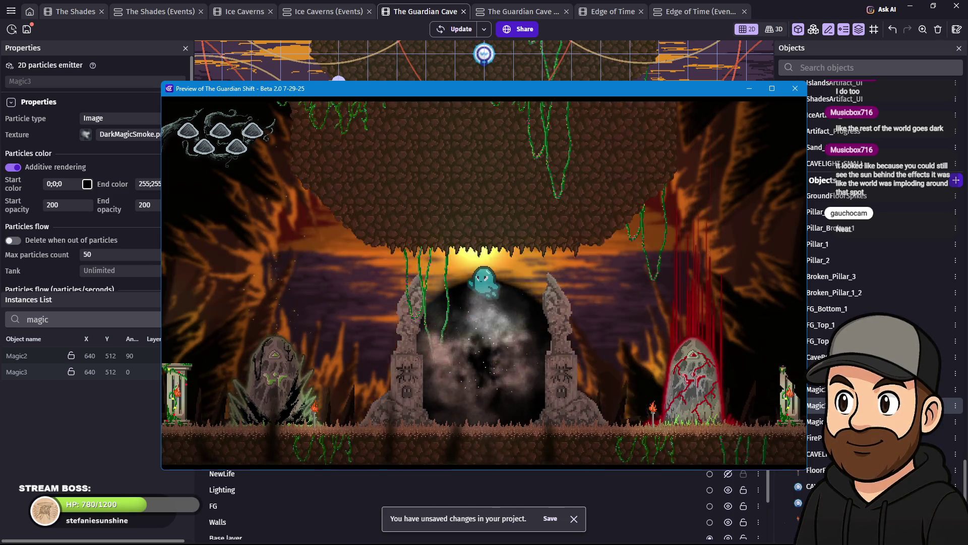
key(Left)
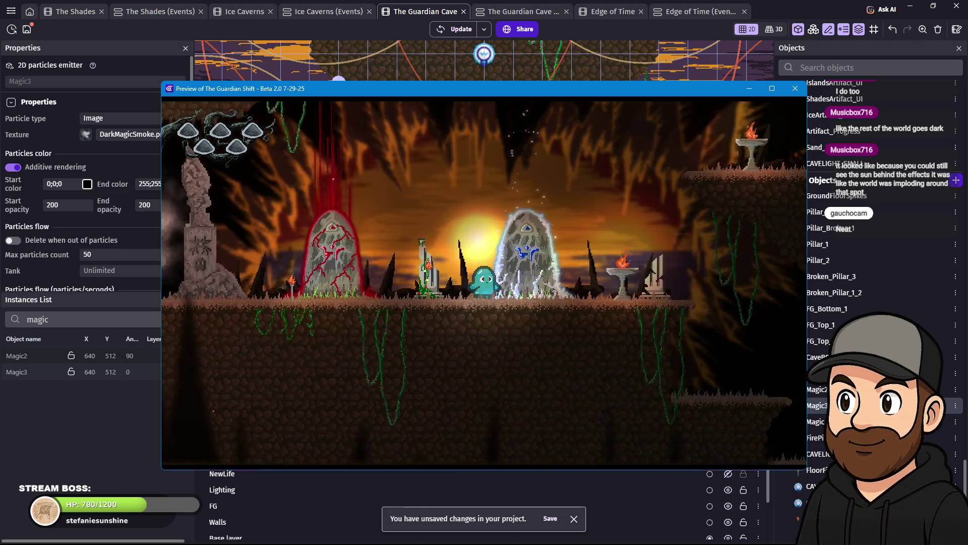
key(space)
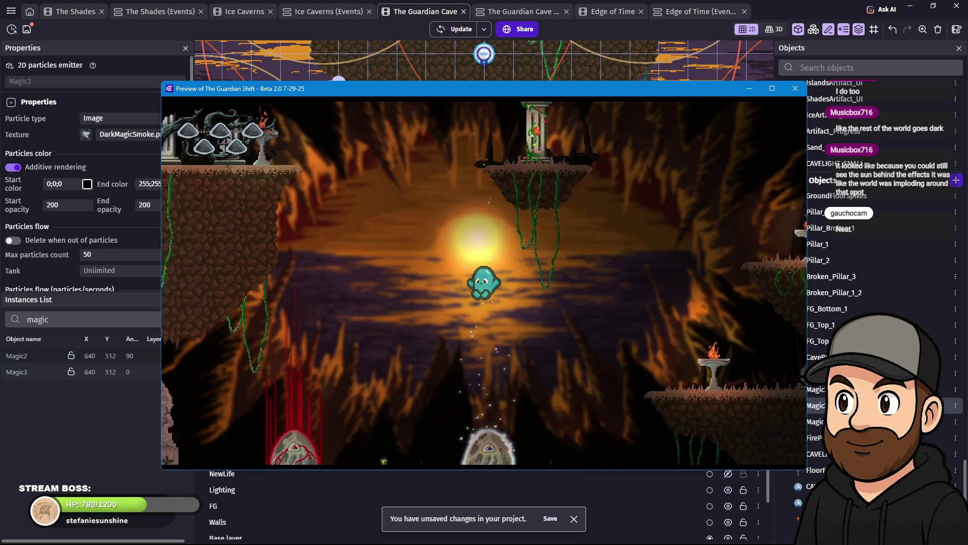
key(Left)
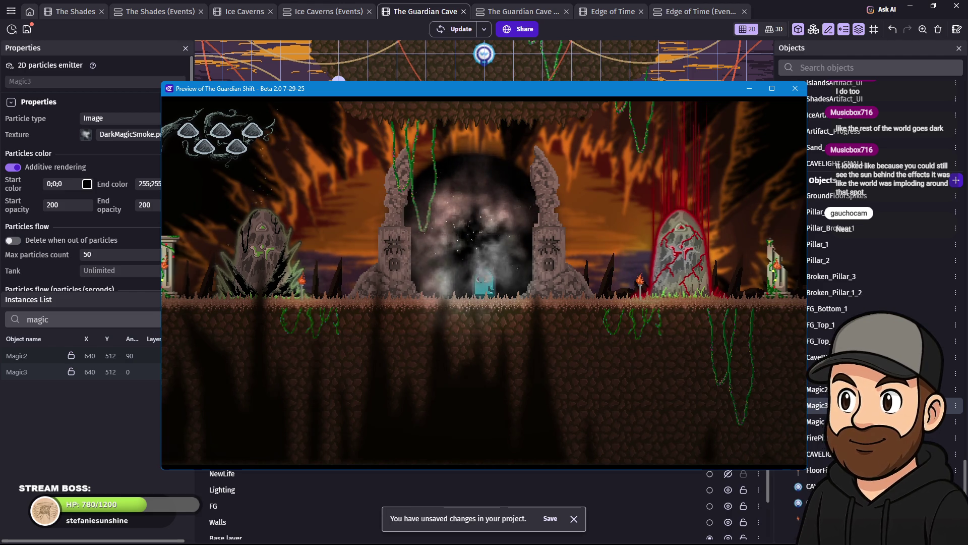
key(Right)
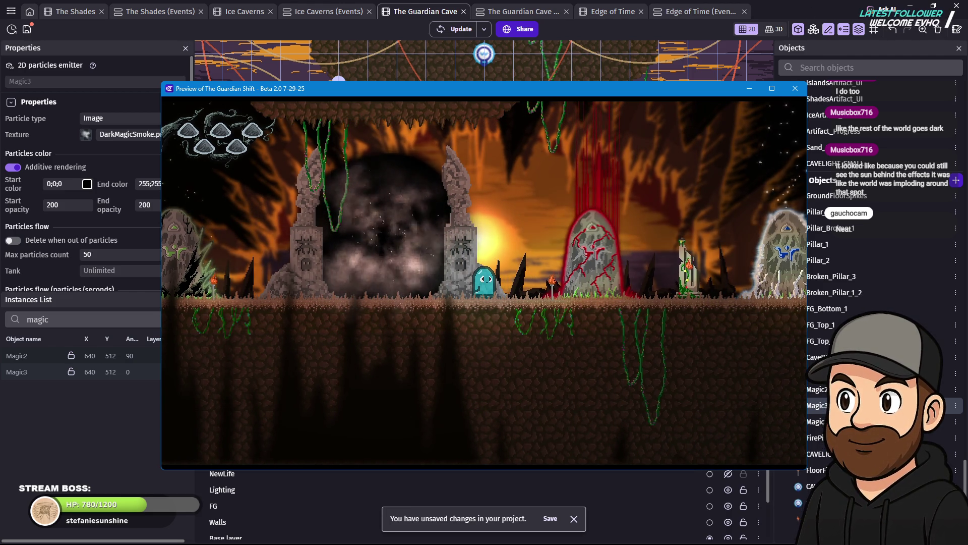
key(Left)
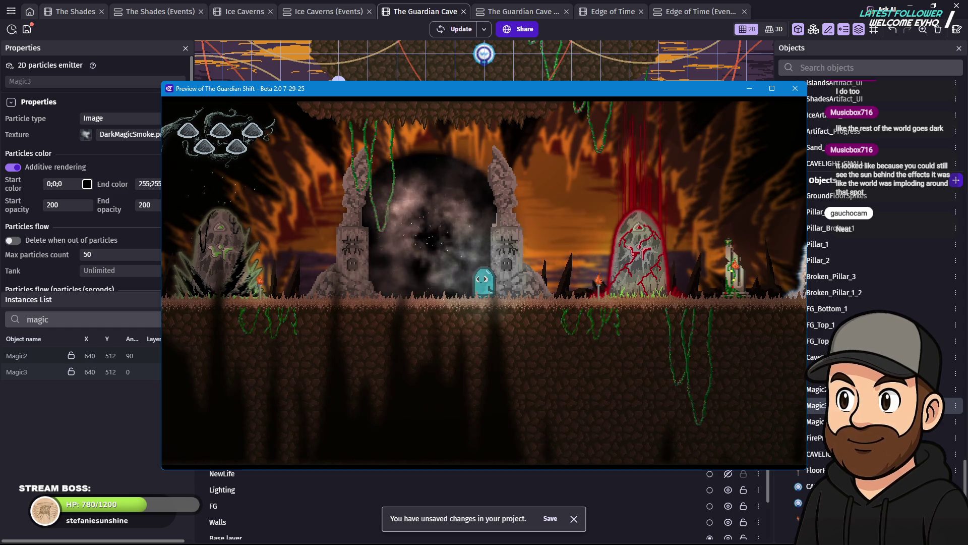
key(Left)
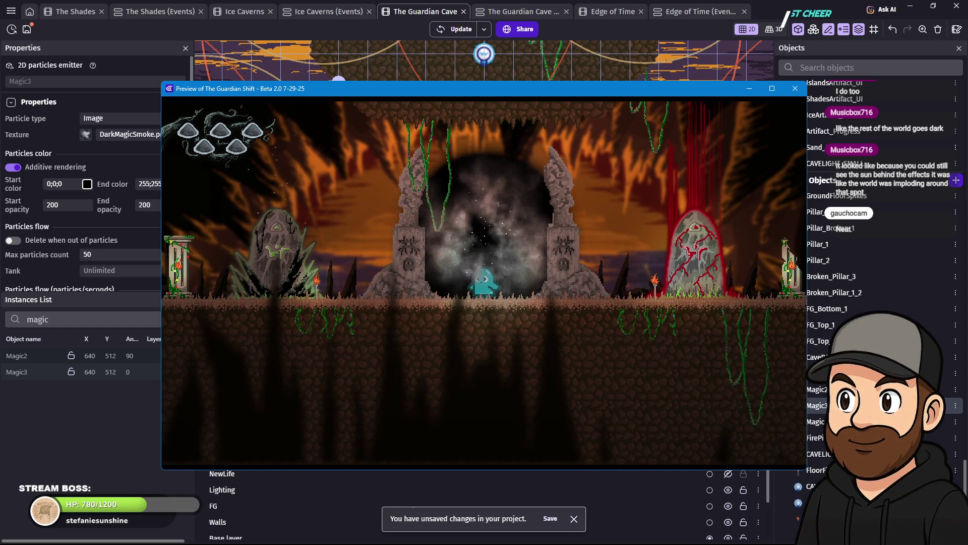
key(Left)
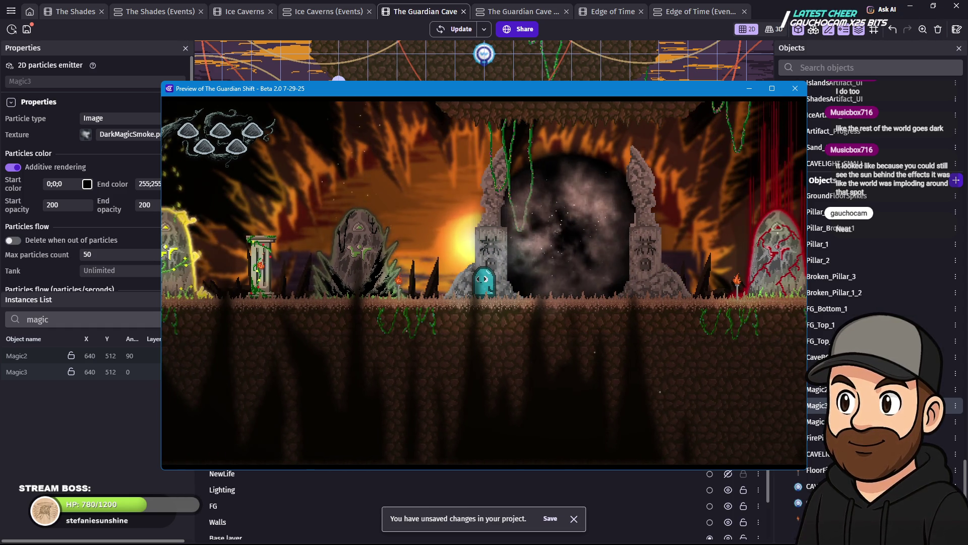
key(Right)
key(Right)
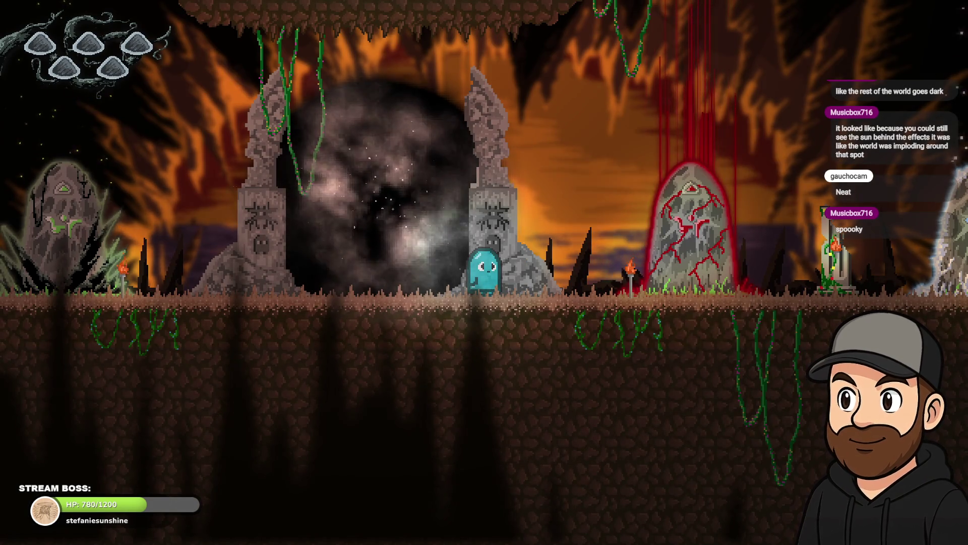
key(Escape)
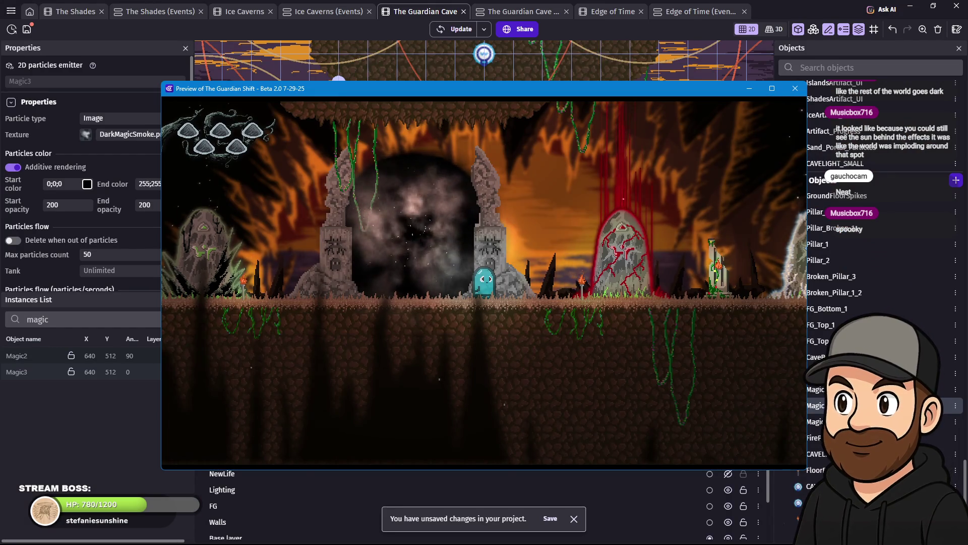
click(795, 89)
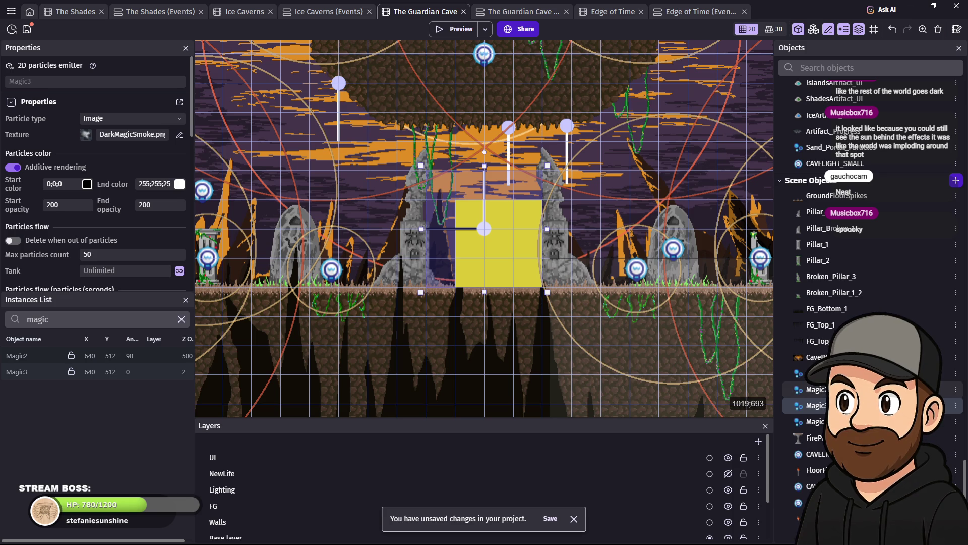
Step: Give Magic2 a minimum emitter force of 8 and a maximum of 10, then apply
double_click(558, 284)
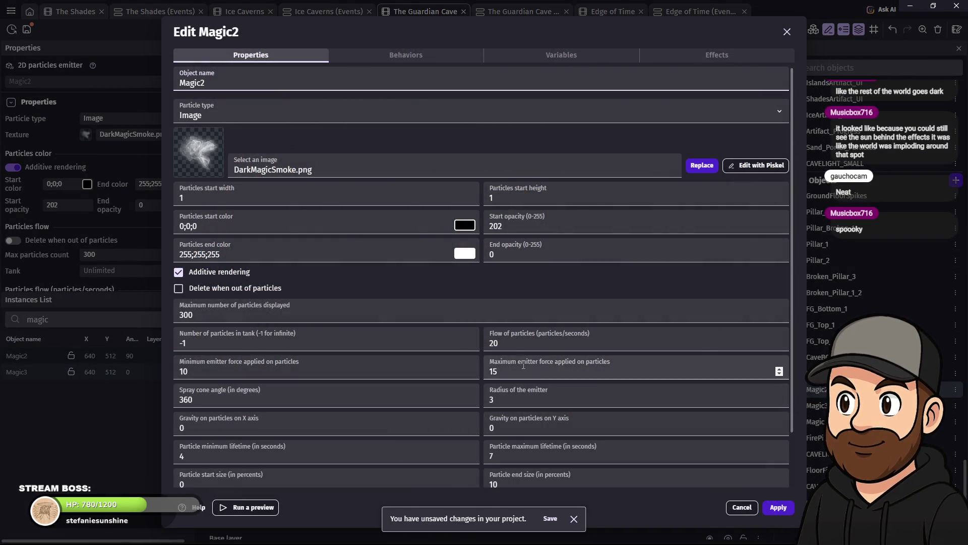
drag(189, 371, 183, 373)
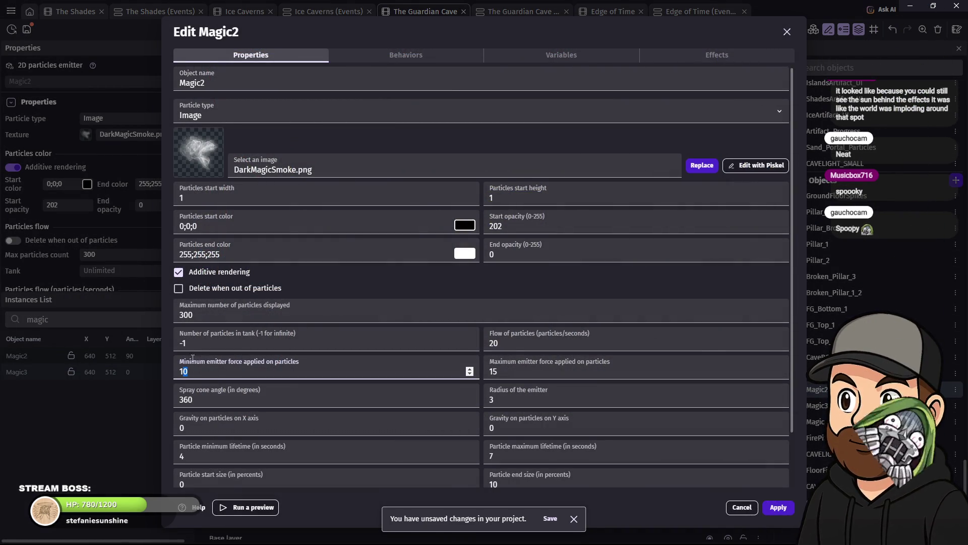
text(8)
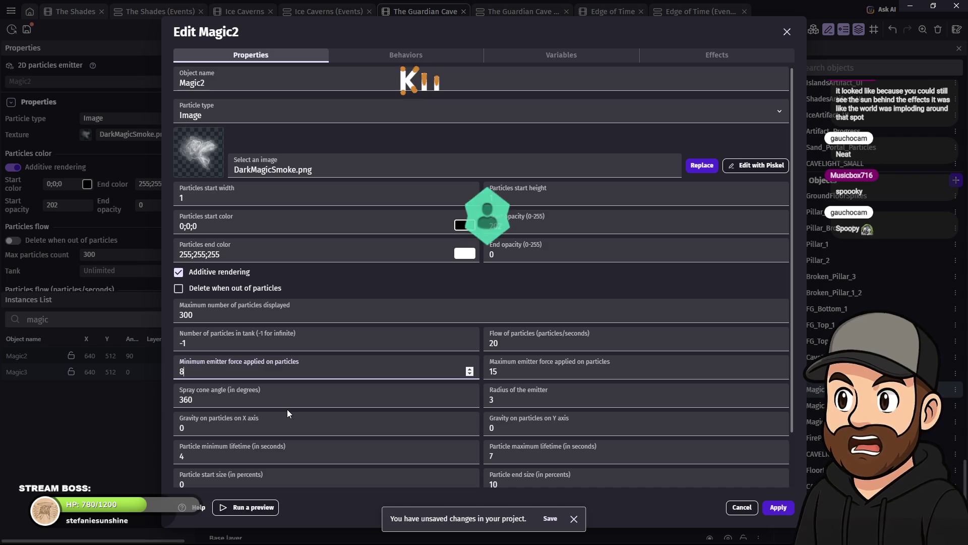
double_click(509, 372)
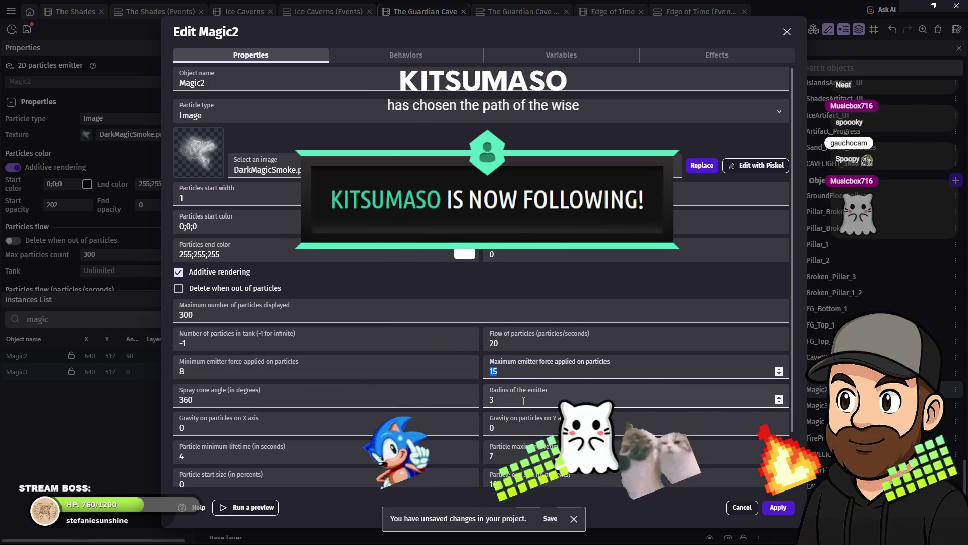
text(10)
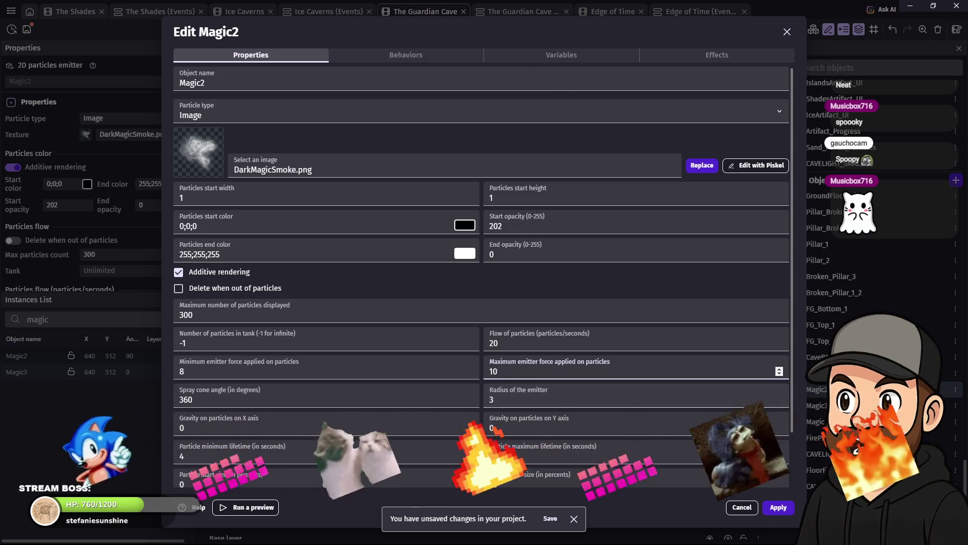
click(787, 508)
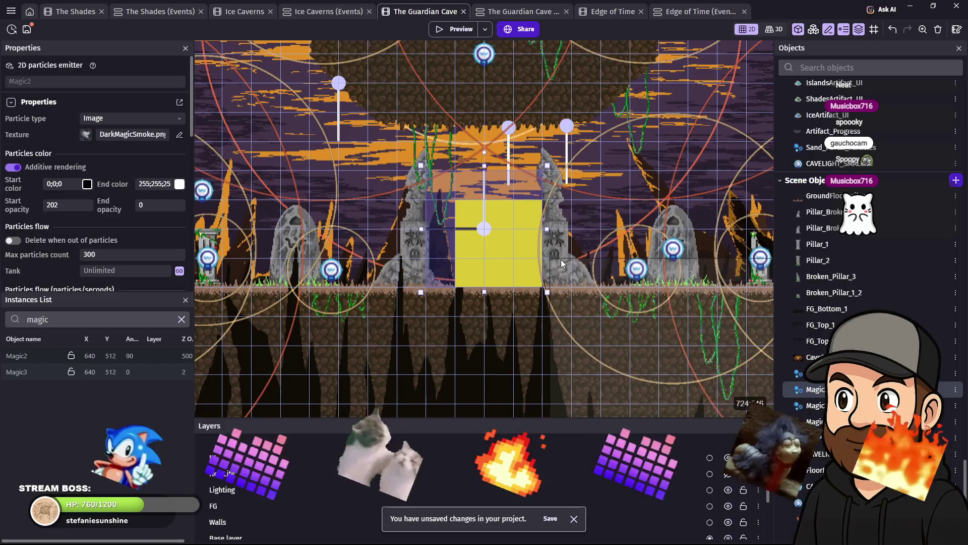
Step: Preview the scene to check the portal, then close it and reopen Magic2's settings
click(452, 30)
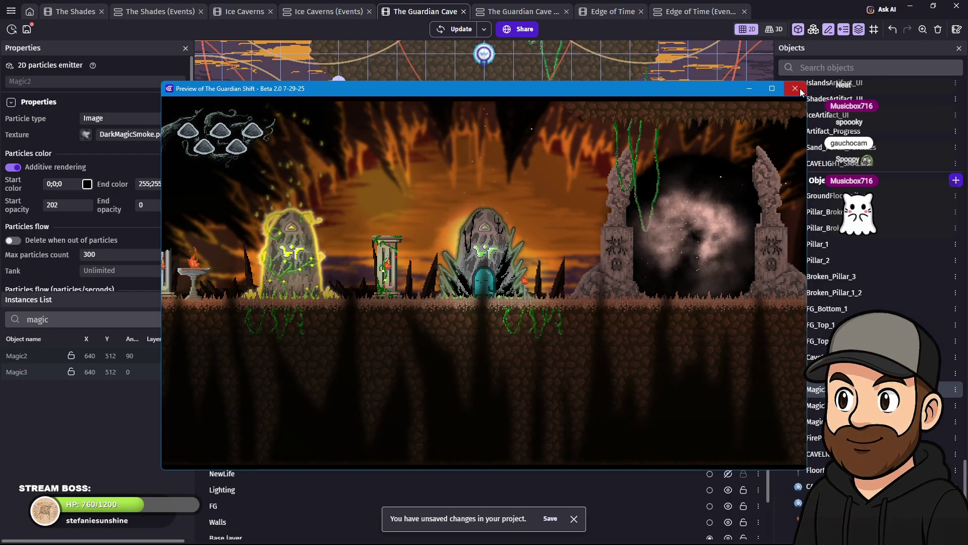
click(806, 89)
double_click(823, 397)
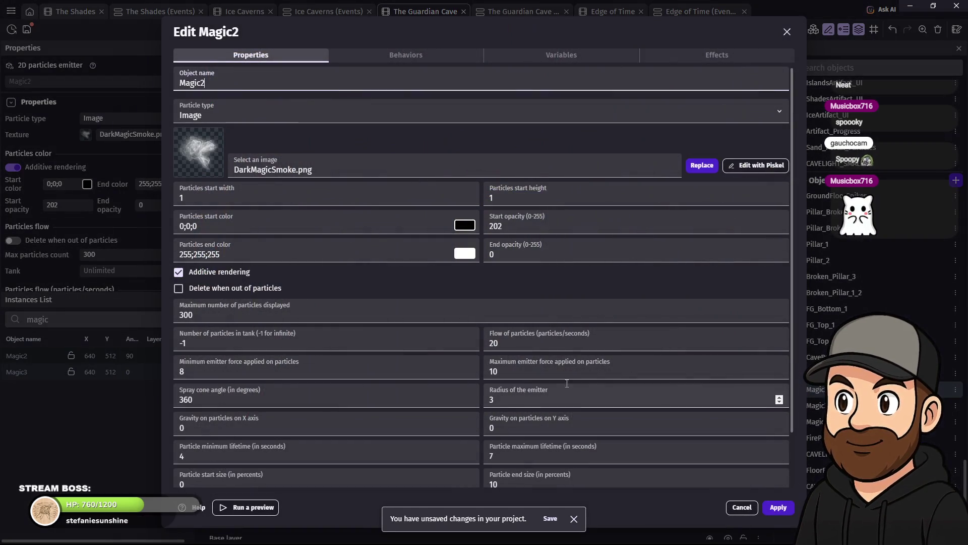
Step: Set Magic2's particle end size to 12 and flow to 30 per second, then apply
scroll(615, 401, down, 3)
text(12)
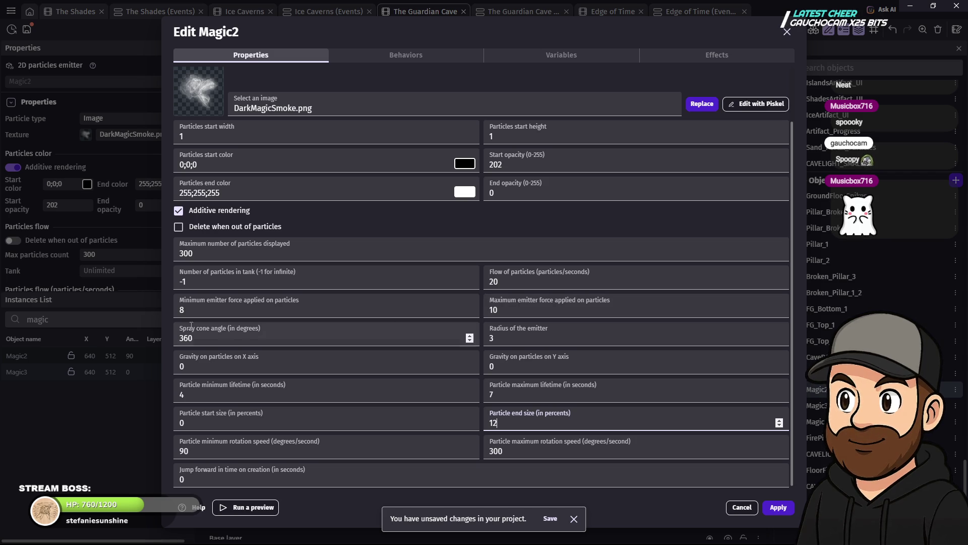
click(191, 309)
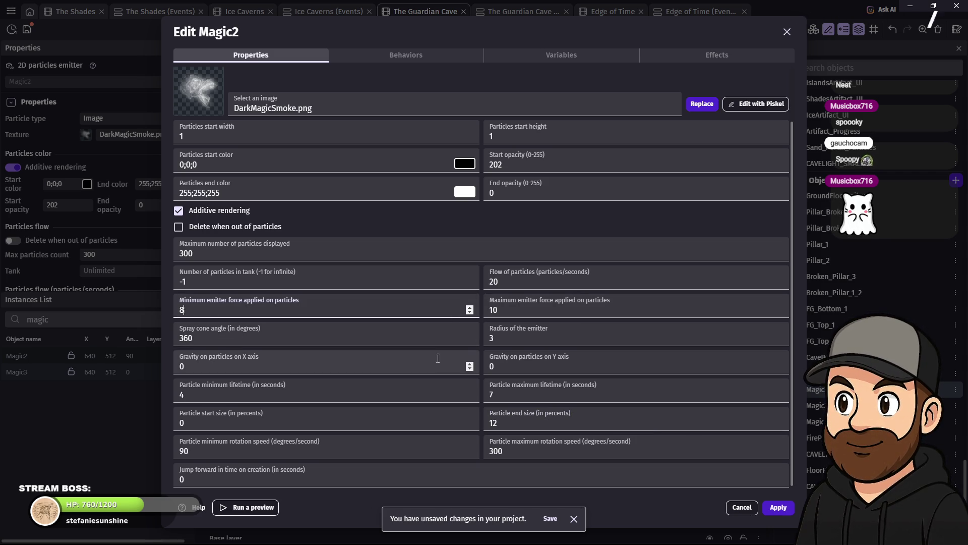
click(503, 281)
text(30)
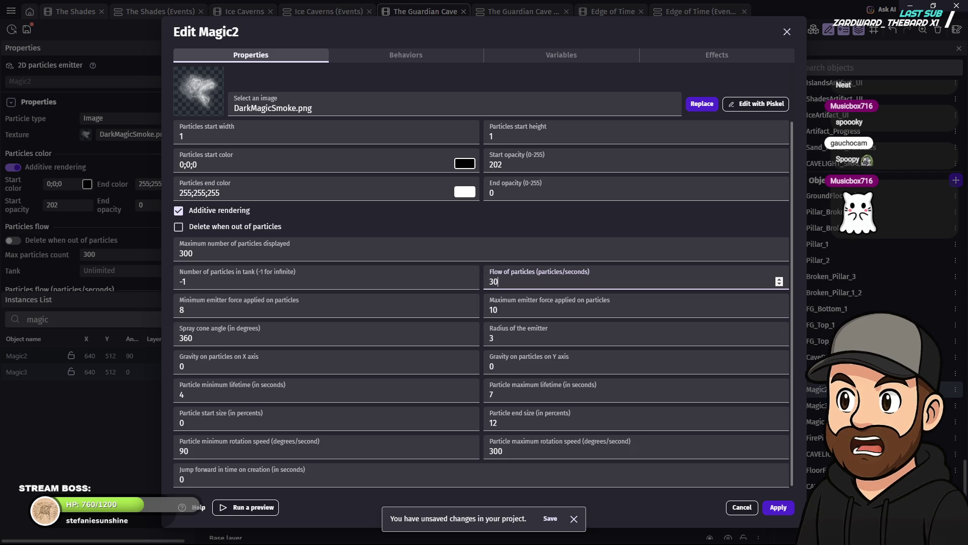
click(781, 508)
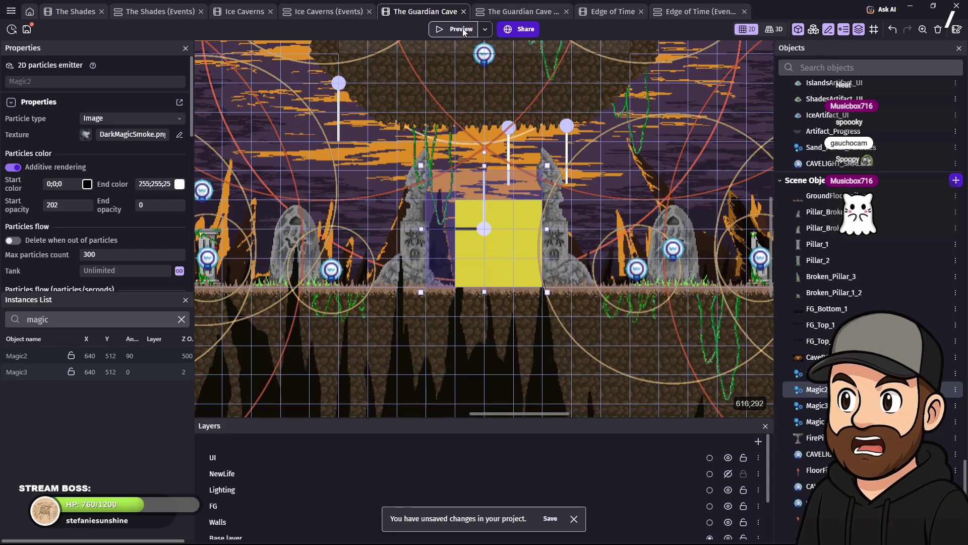
Step: Preview the scene, walk the character past the pinkish portal, then exit and close the preview
click(462, 28)
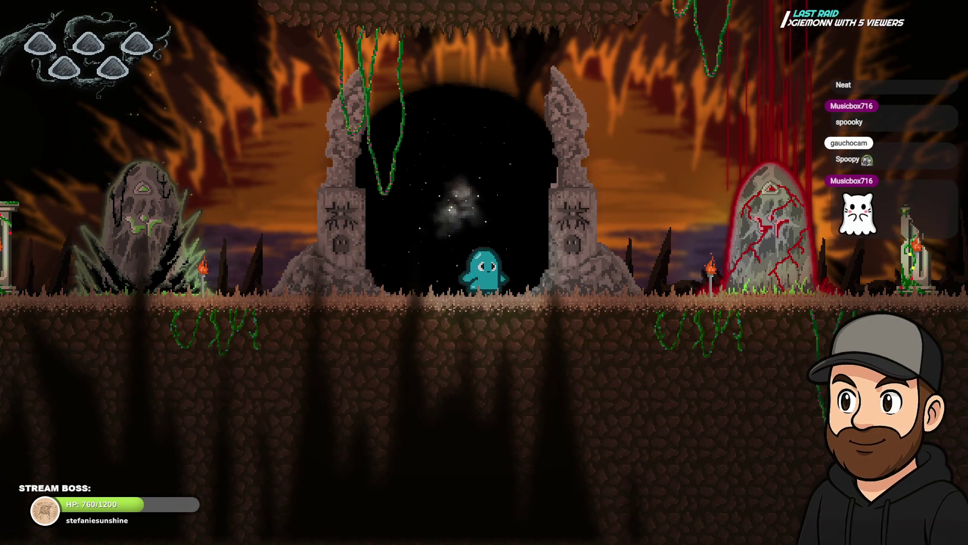
key(Right)
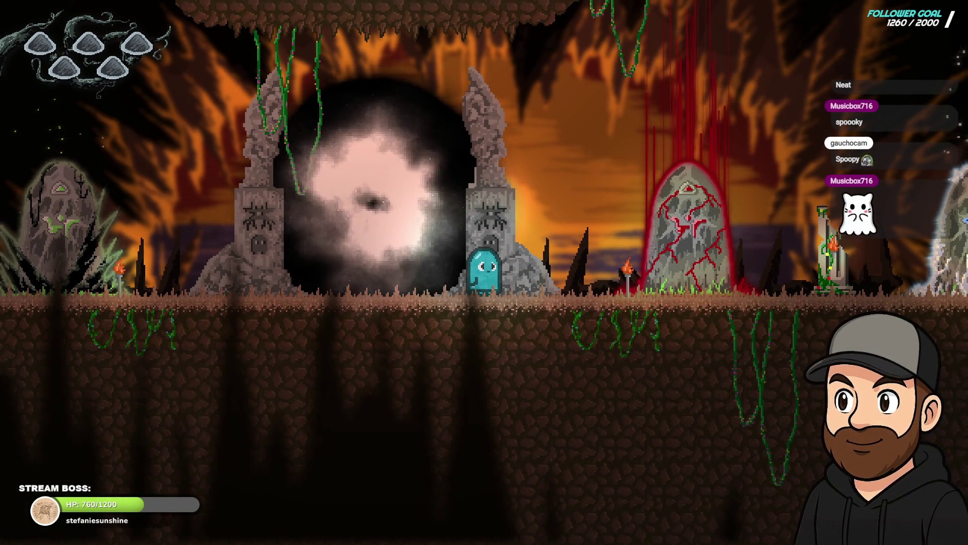
key(Left)
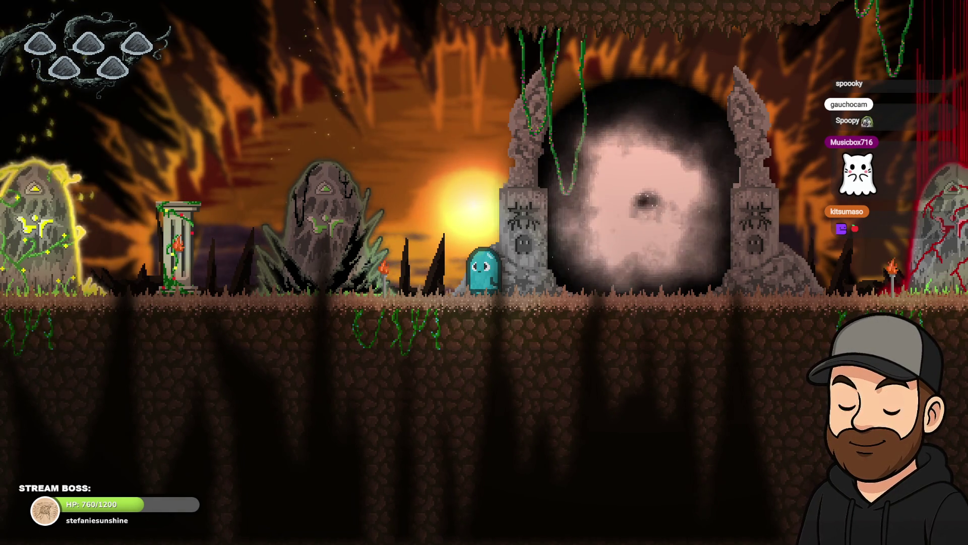
key(Right)
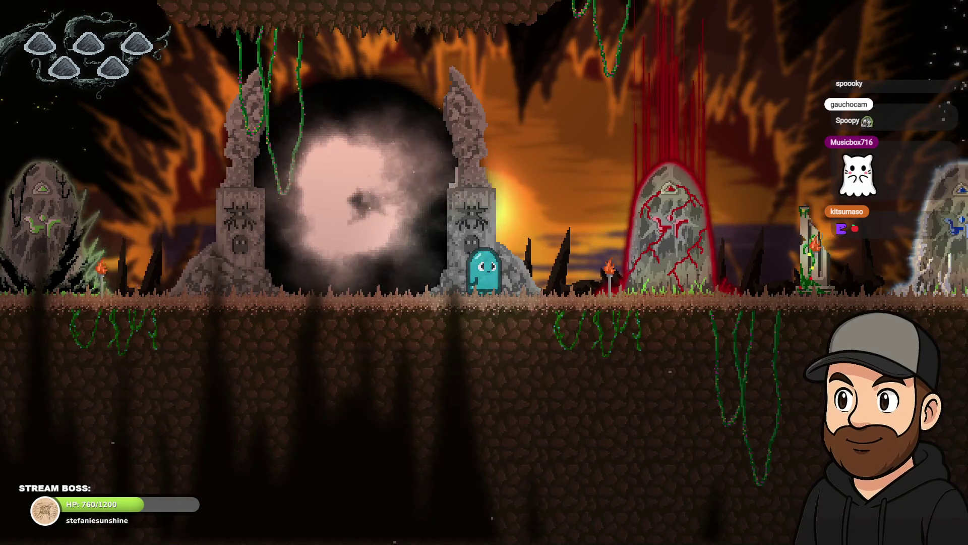
key(Escape)
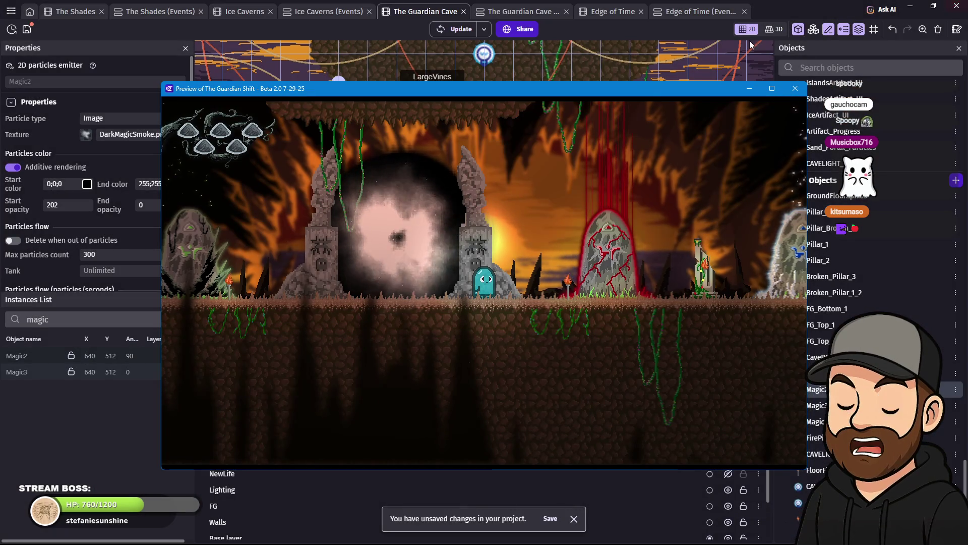
click(793, 91)
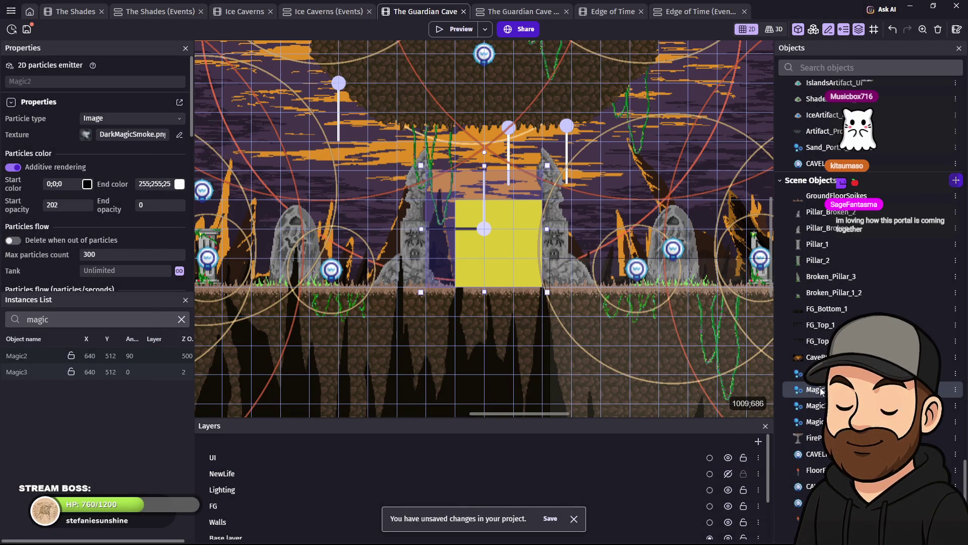
Step: Reopen Magic2, lower its flow from 30 to 15 and raise end size from 12 to 14, then apply
double_click(821, 392)
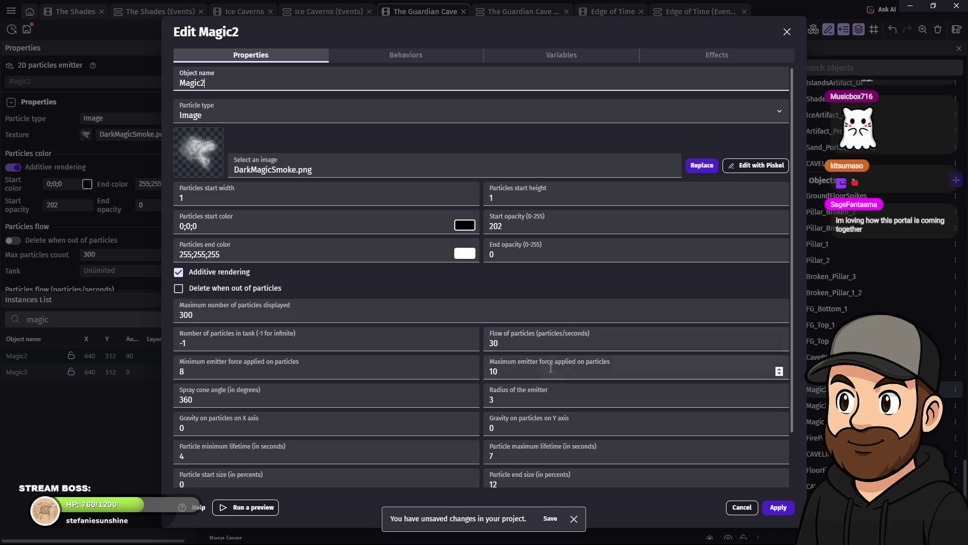
scroll(554, 365, down, 2)
drag(506, 281, 483, 285)
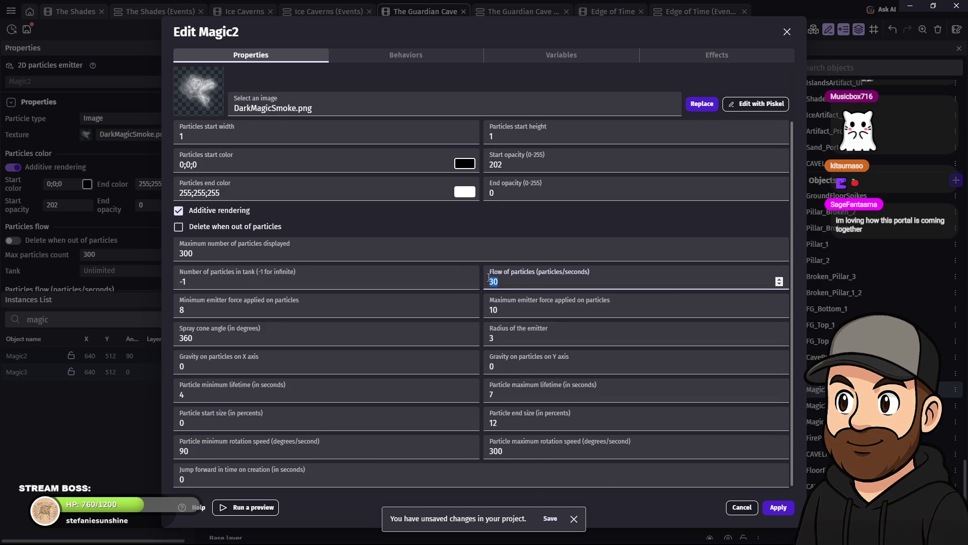
text(15)
drag(508, 424, 493, 426)
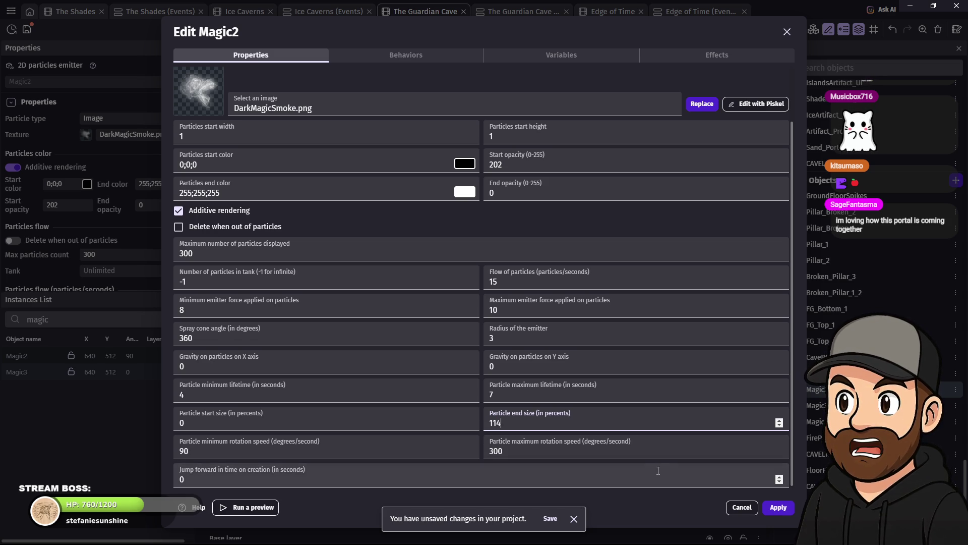
text(14)
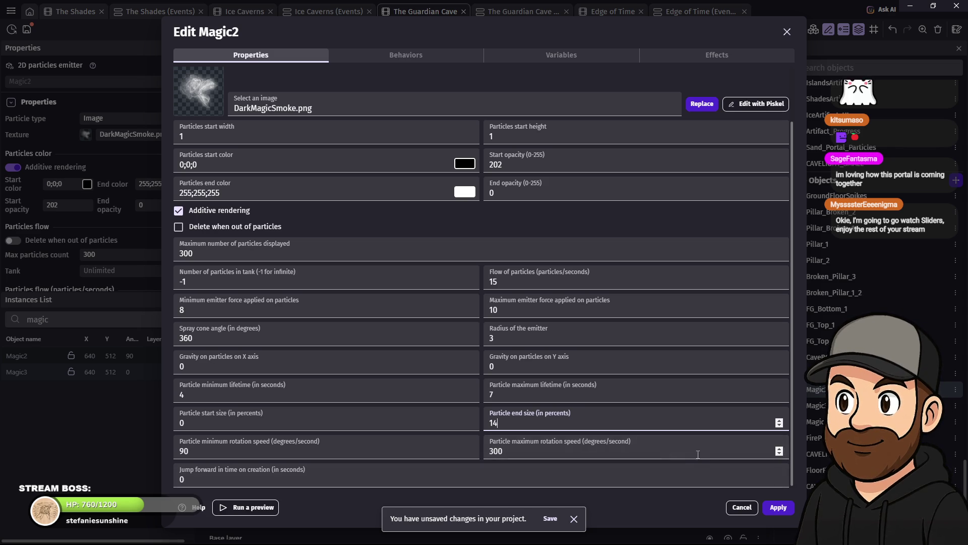
click(779, 507)
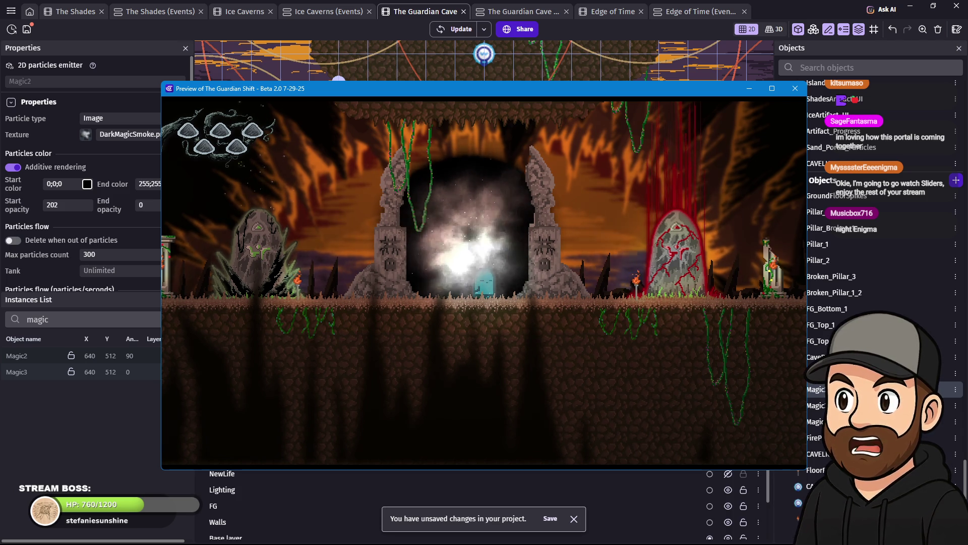
Step: Walk the character right and left in the running preview, then close it with Alt+F4
key(Right)
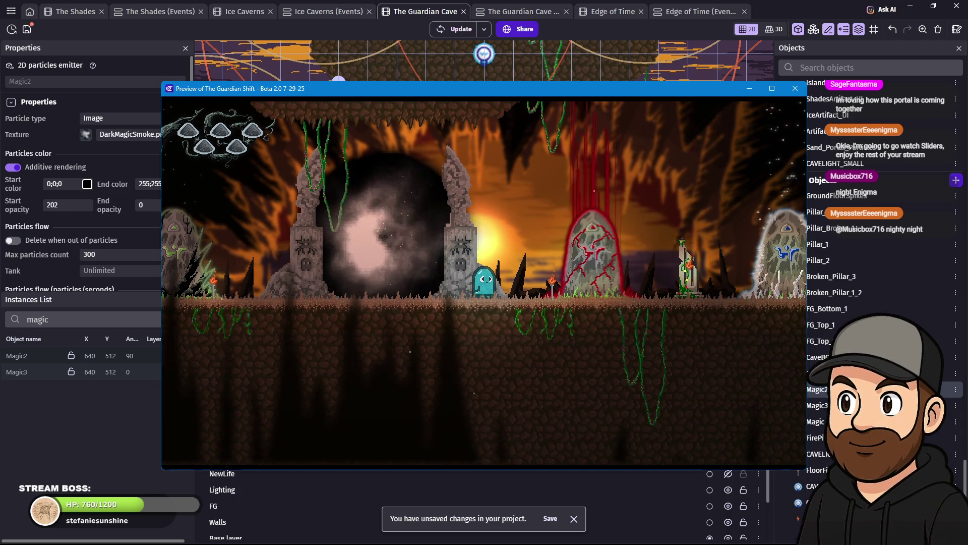
key(Left)
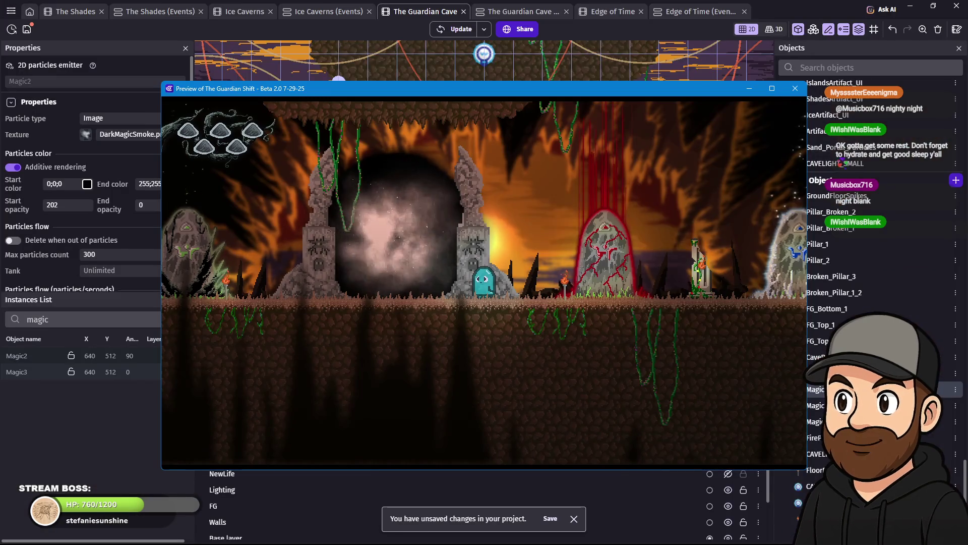
key(alt+F4)
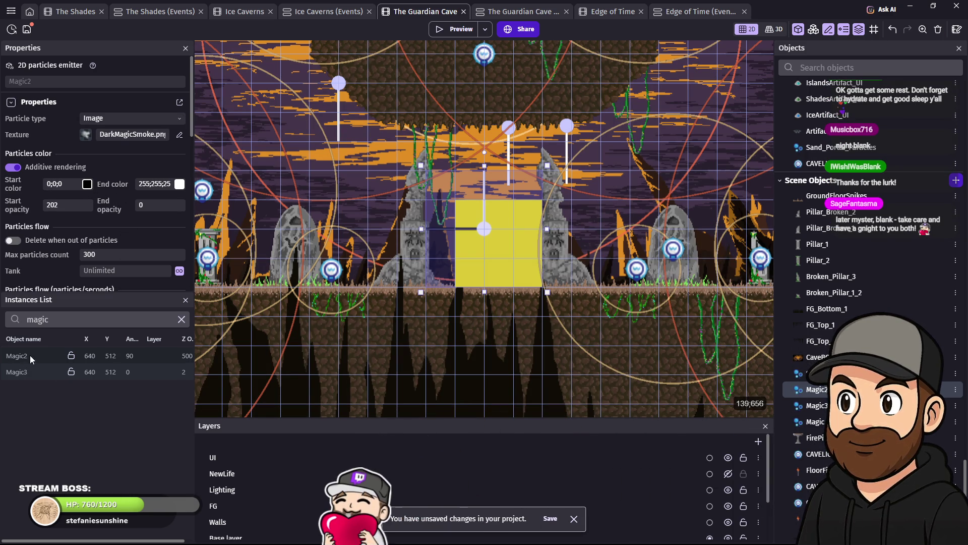
Step: Lower Magic2's particle start opacity from 202 to 0 and apply it
click(32, 355)
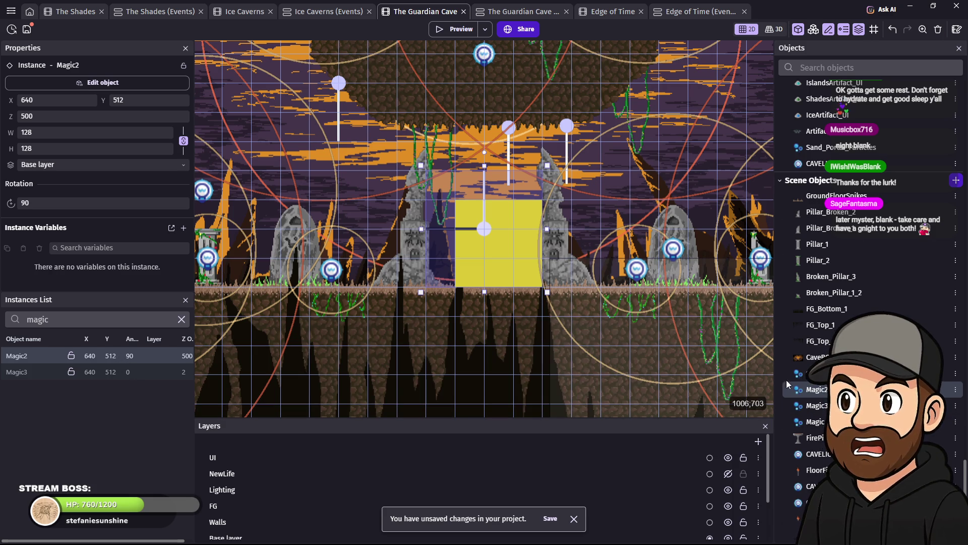
click(489, 230)
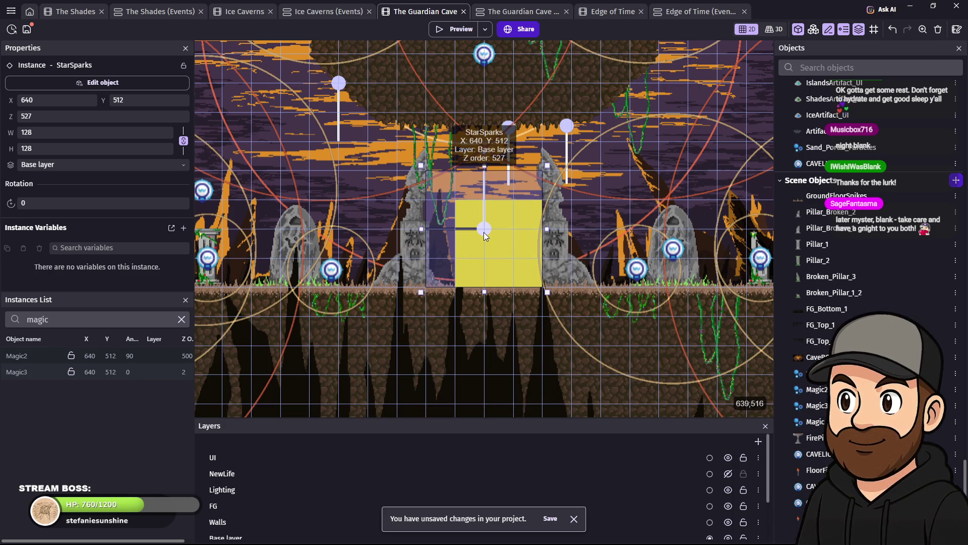
double_click(812, 390)
drag(520, 228, 480, 226)
text(0)
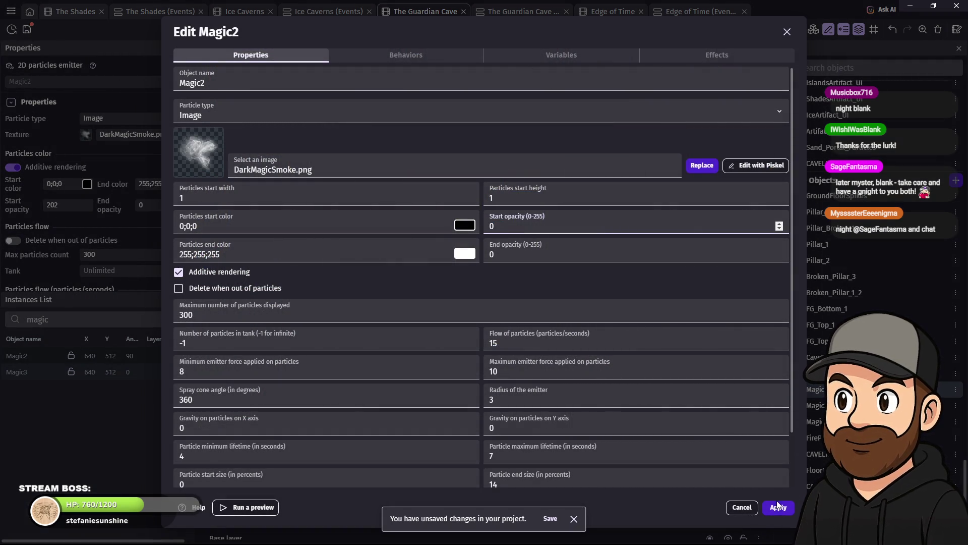
click(777, 506)
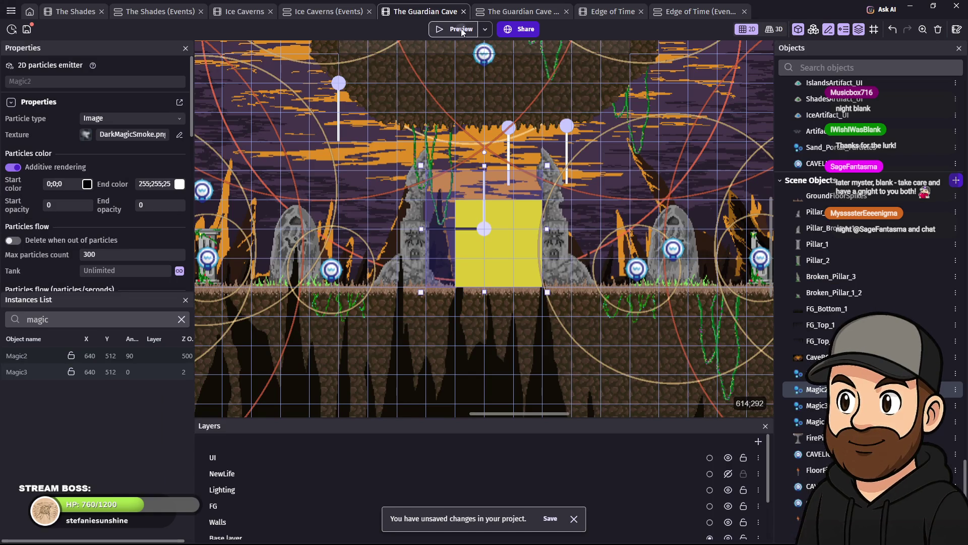
click(462, 30)
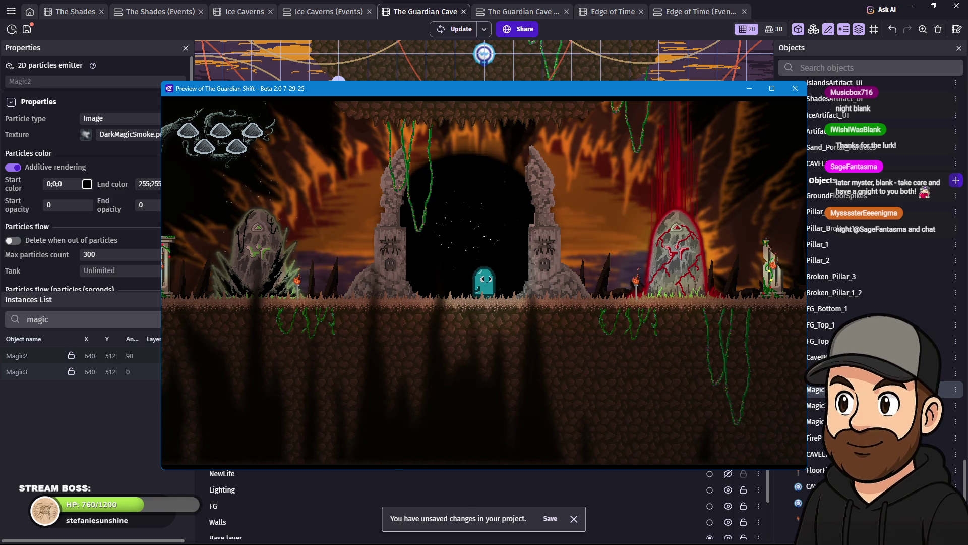
key(Left)
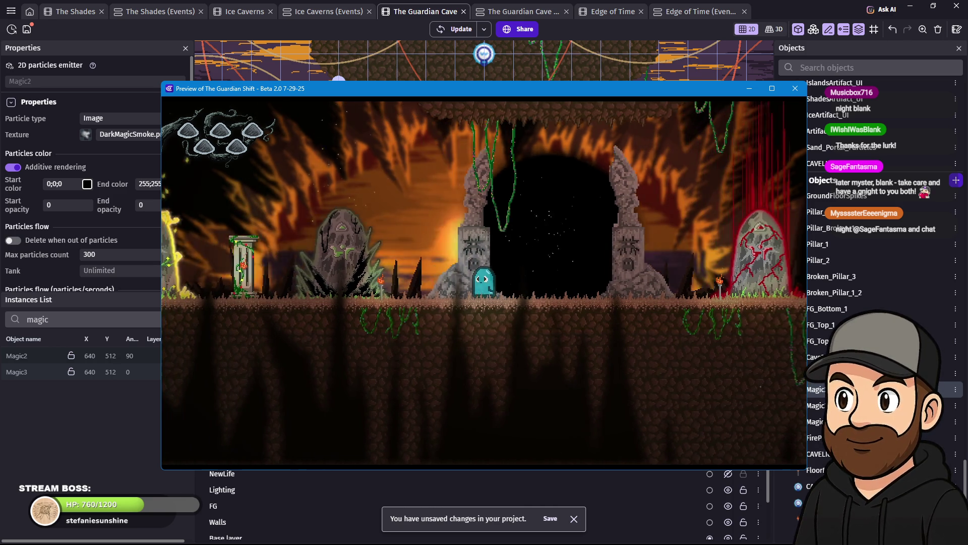
key(Left)
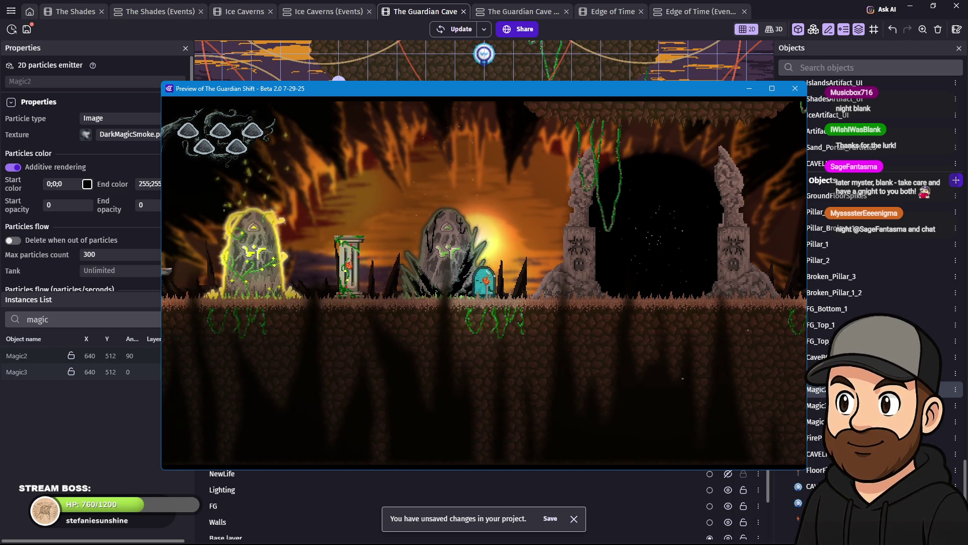
key(Right)
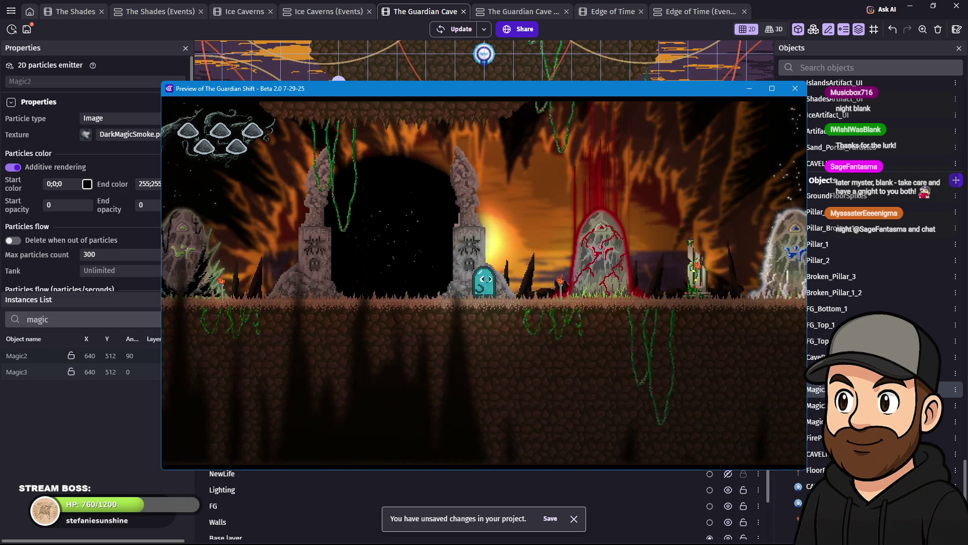
key(Left)
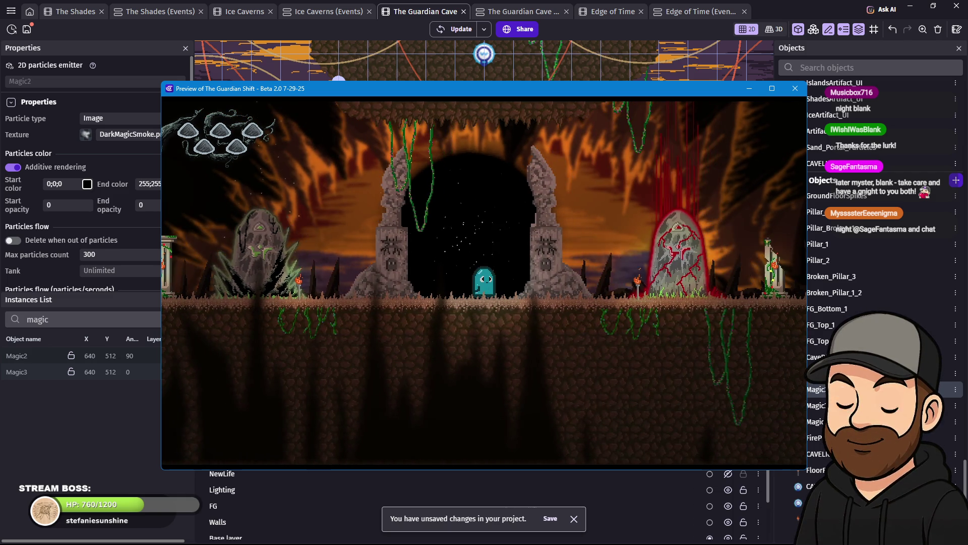
key(Left)
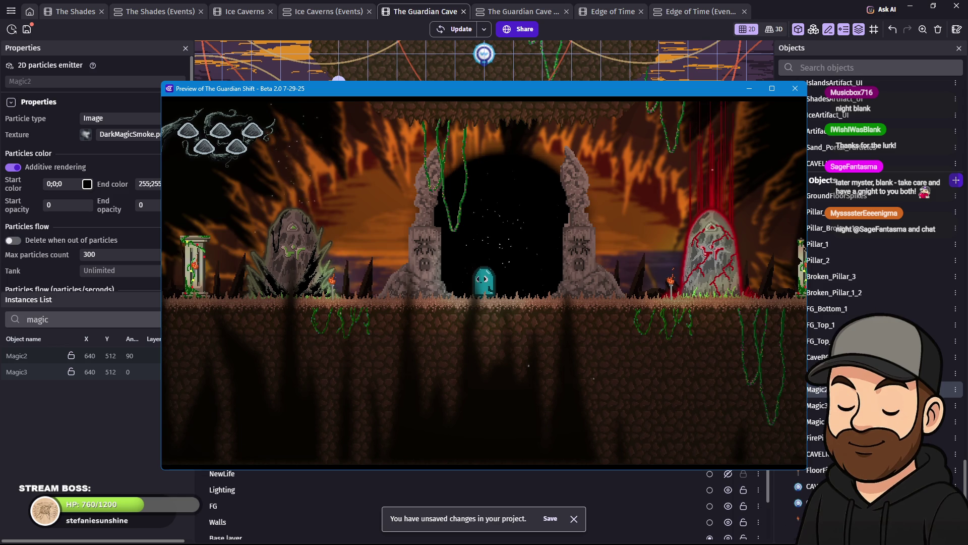
key(Right)
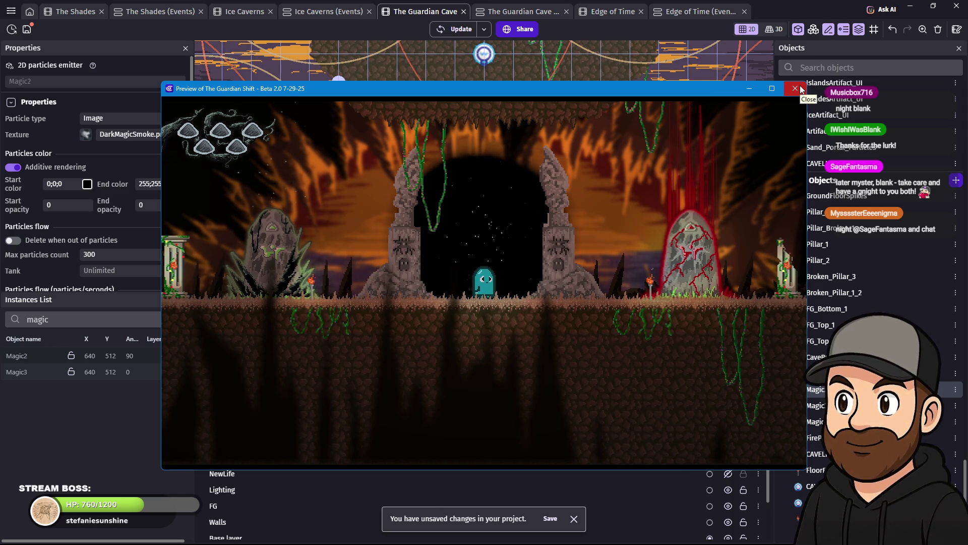
click(801, 89)
Step: Give StarSparks start size 20, flow 120 per second and emitter force 150, then preview
double_click(817, 374)
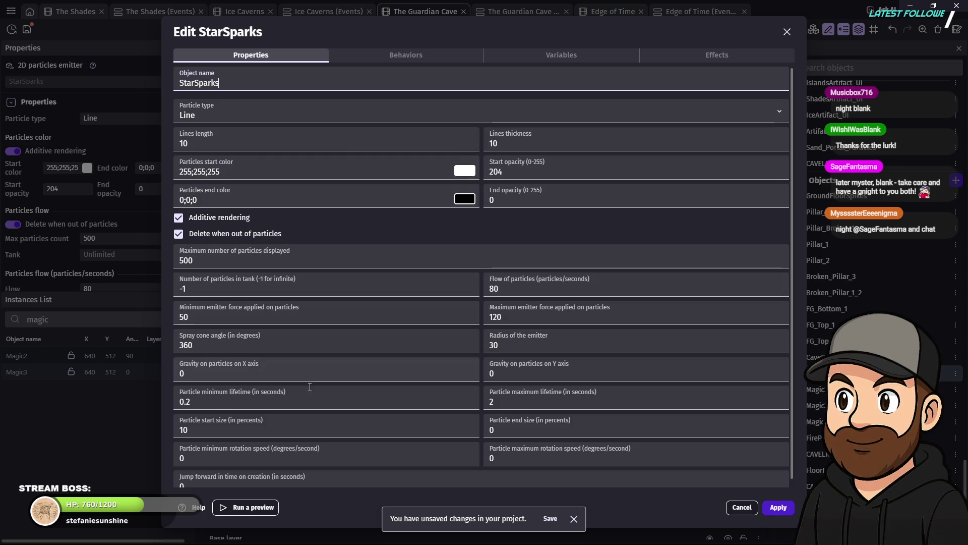
scroll(320, 390, down, 1)
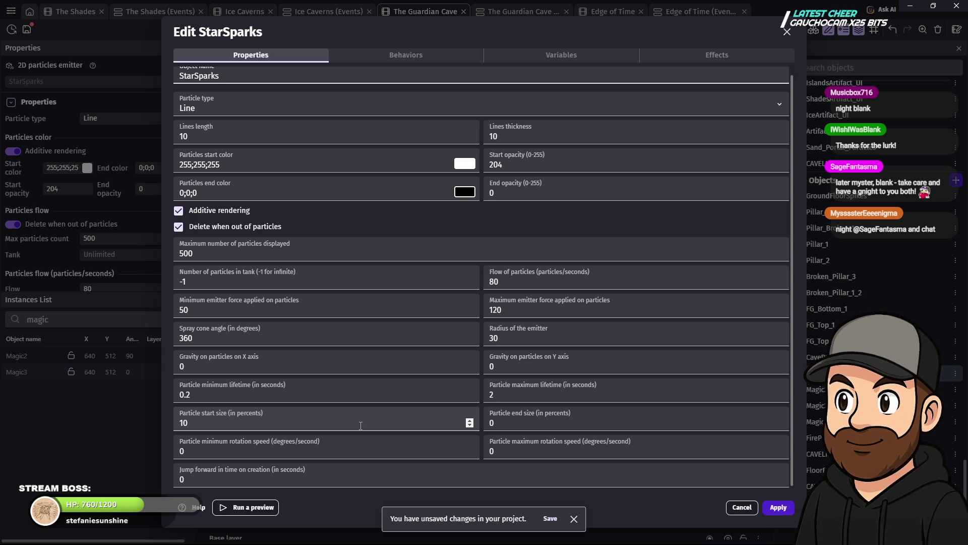
drag(203, 420, 165, 425)
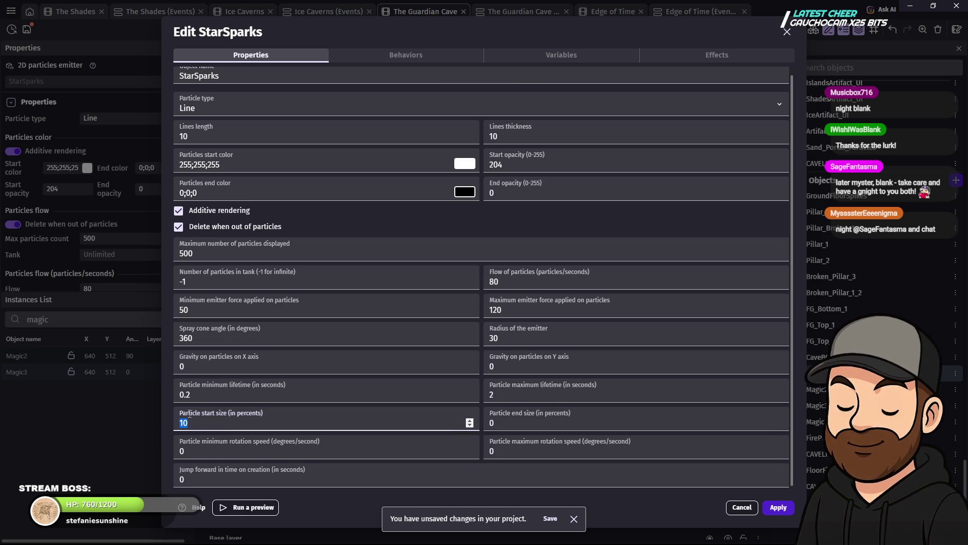
text(20)
click(514, 278)
text(0)
click(505, 310)
text(150)
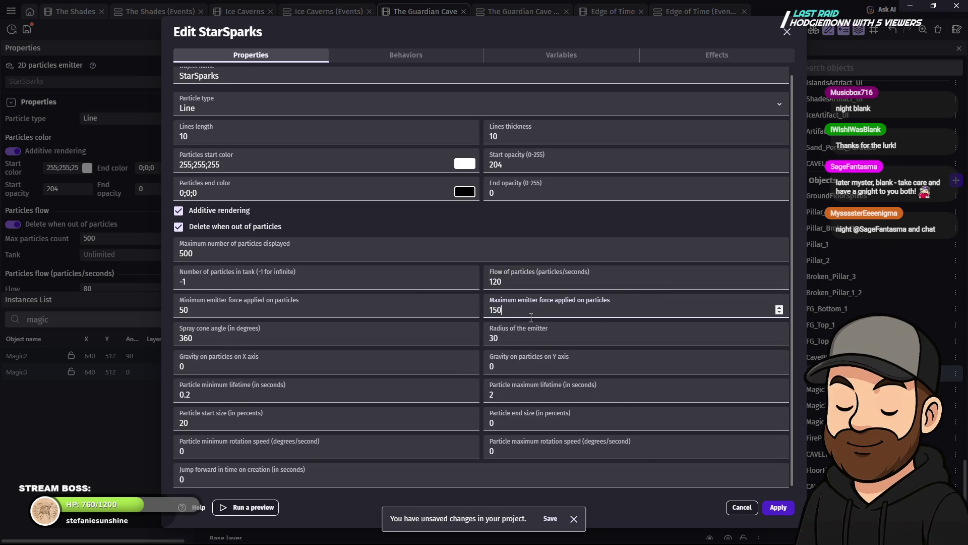
click(773, 507)
click(442, 32)
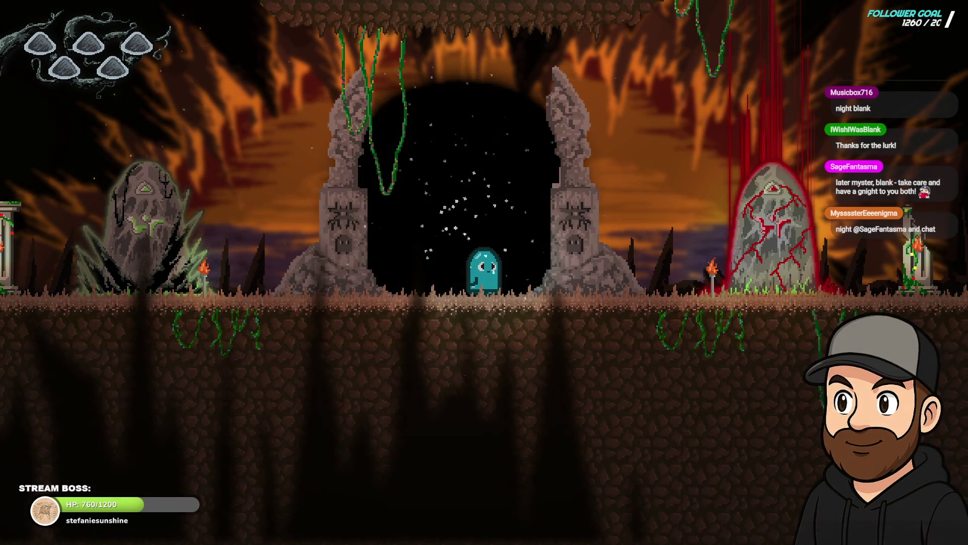
key(Right)
key(Left)
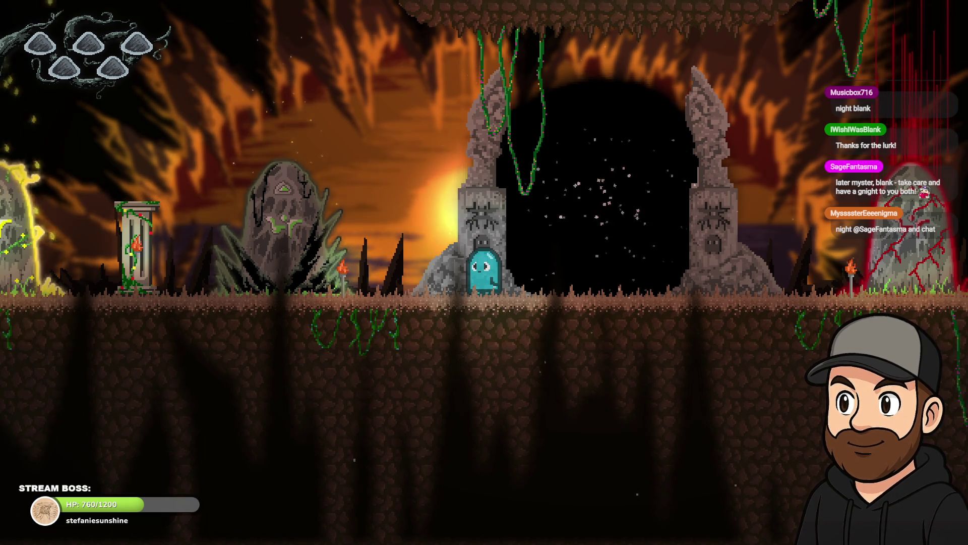
key(Escape)
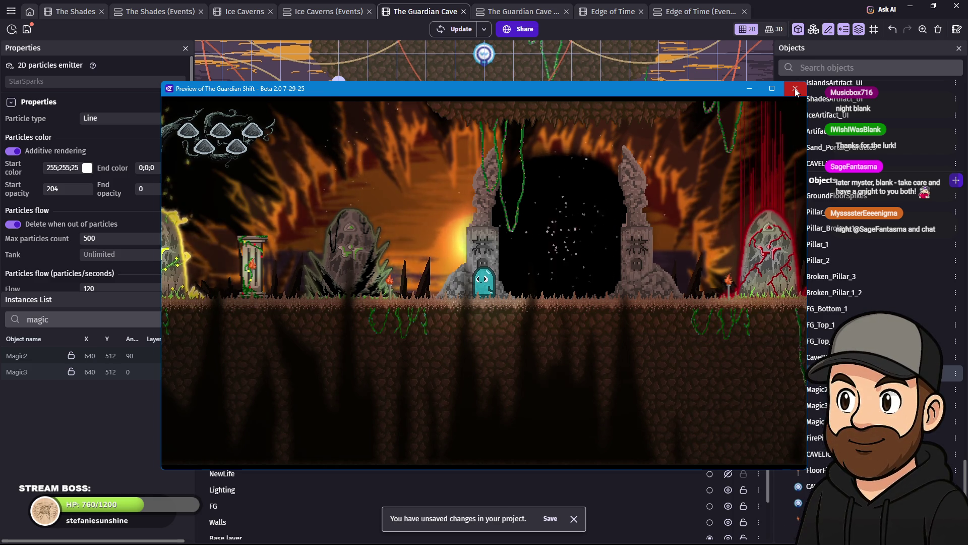
click(796, 91)
double_click(566, 378)
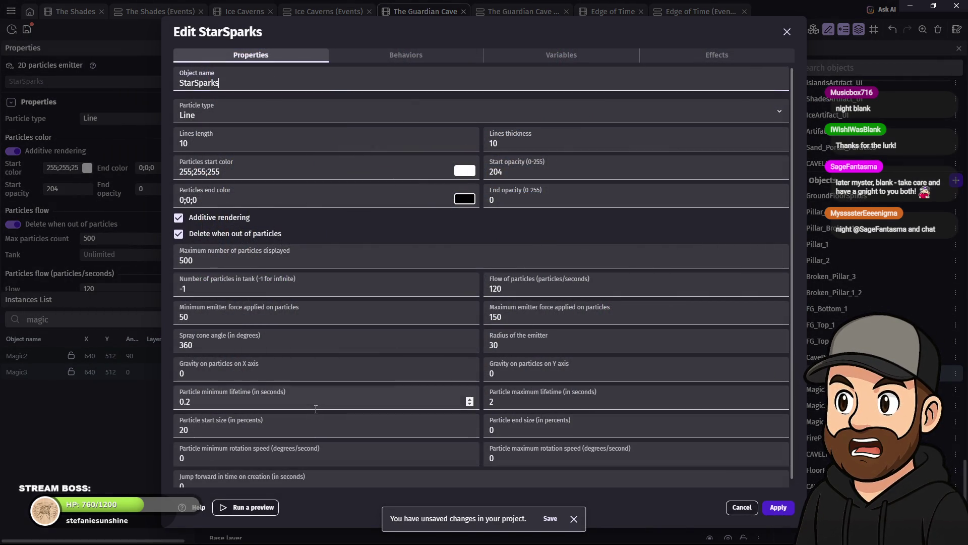
Step: Set StarSparks start size back to 10 and rotation speed 90–360 degrees per second
double_click(213, 430)
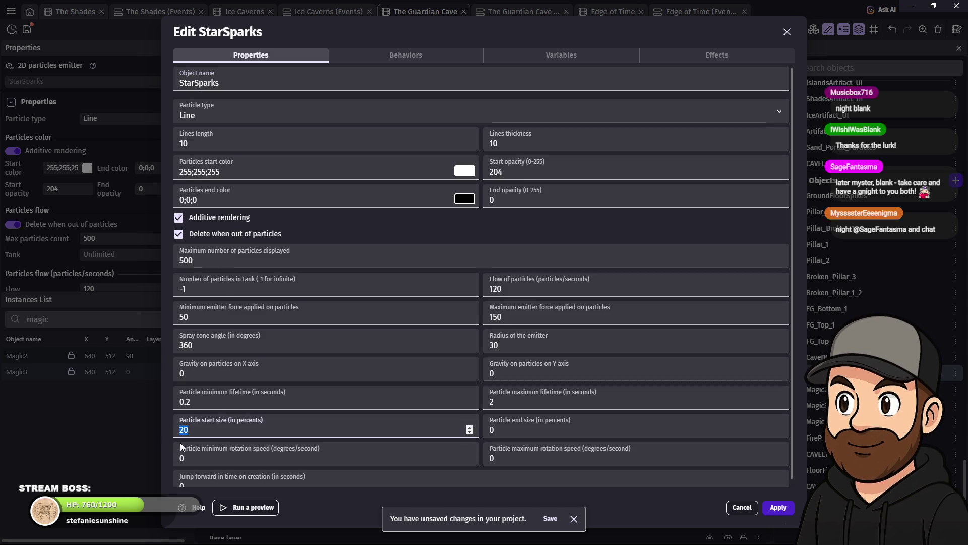
text(10)
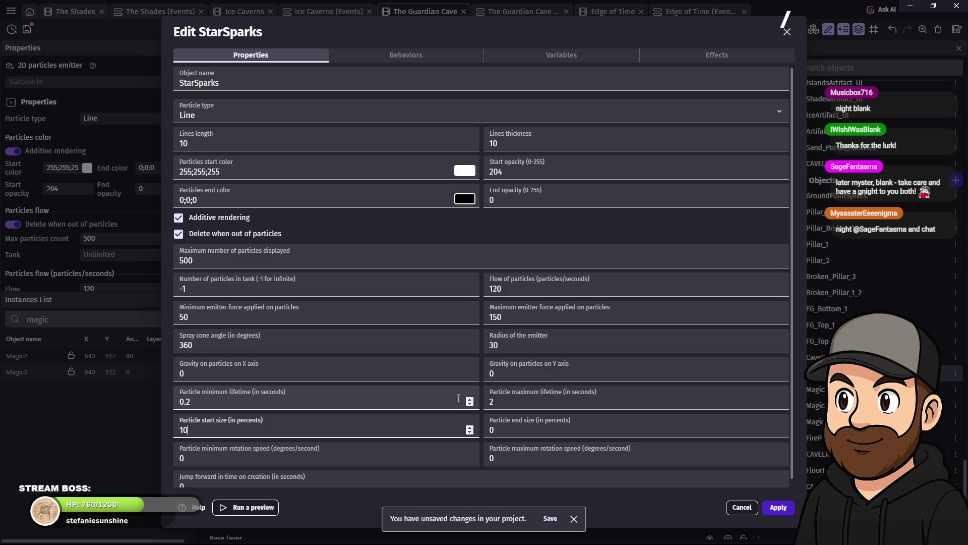
scroll(447, 383, down, 1)
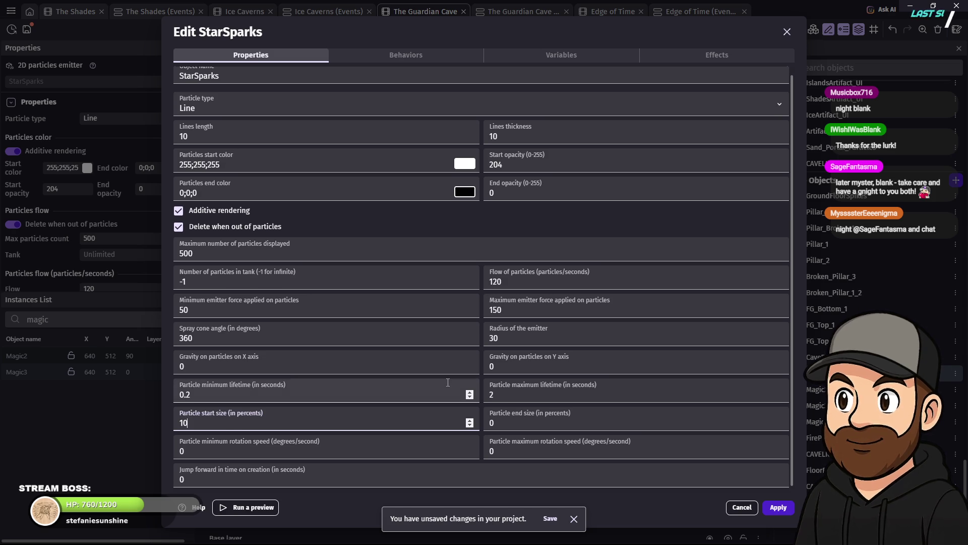
click(182, 450)
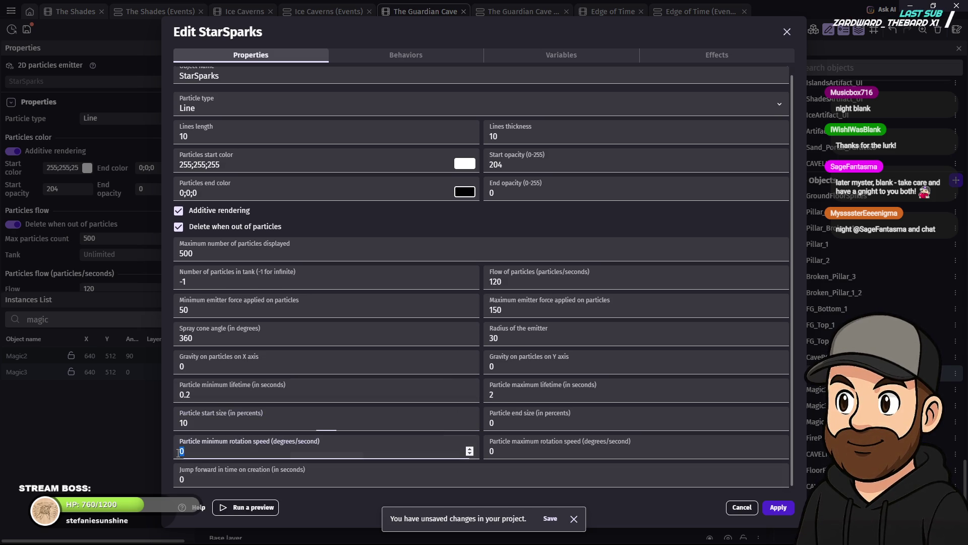
text(90)
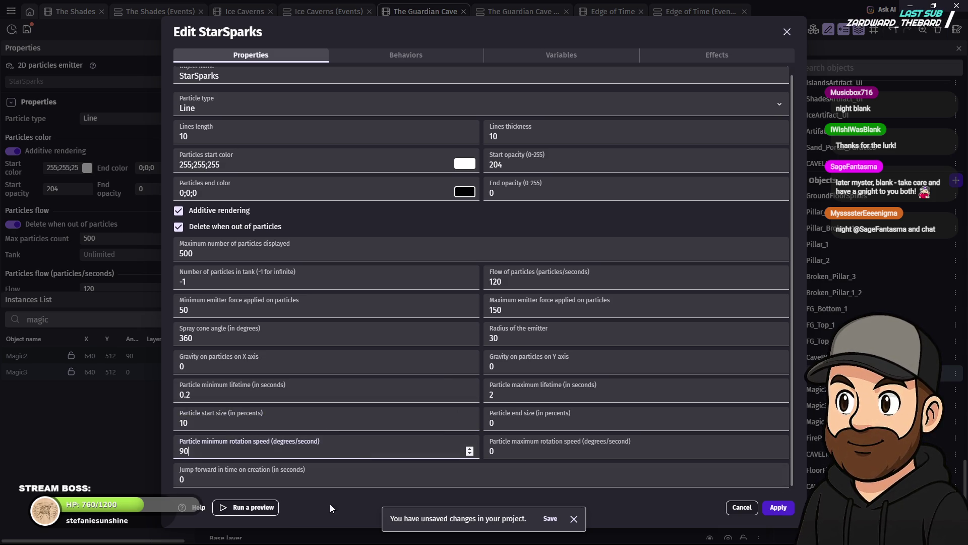
click(501, 456)
double_click(501, 456)
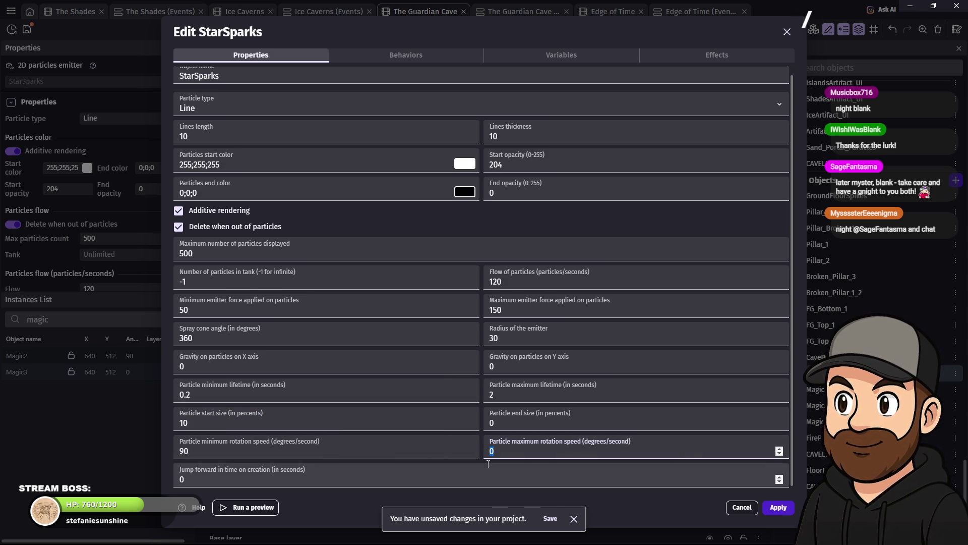
text(360)
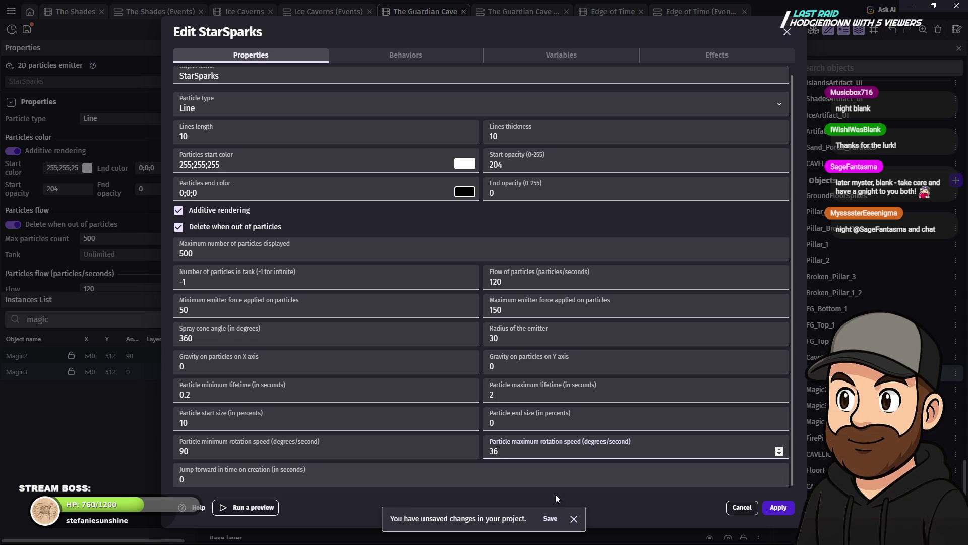
click(780, 507)
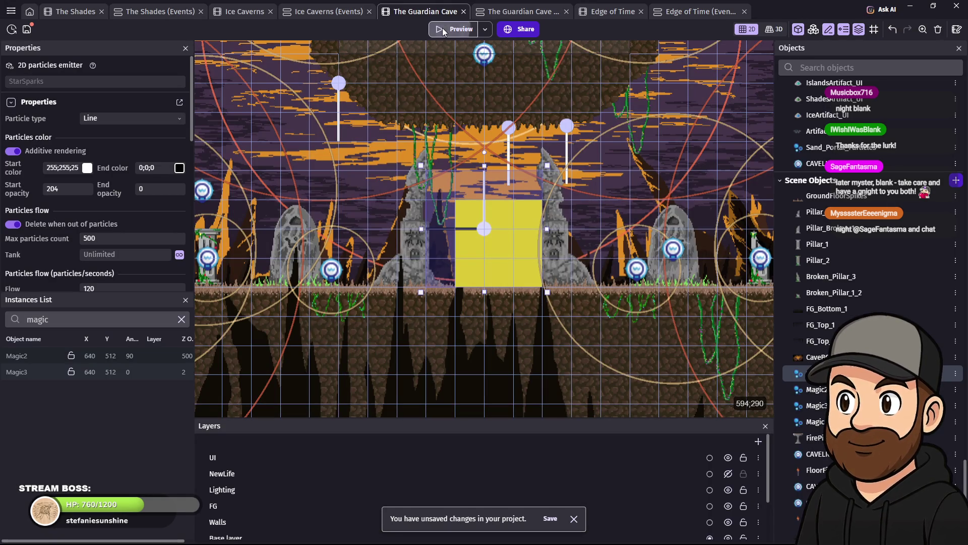
Step: Preview the scene, walking the character back and forth past the portal, then close it
click(443, 31)
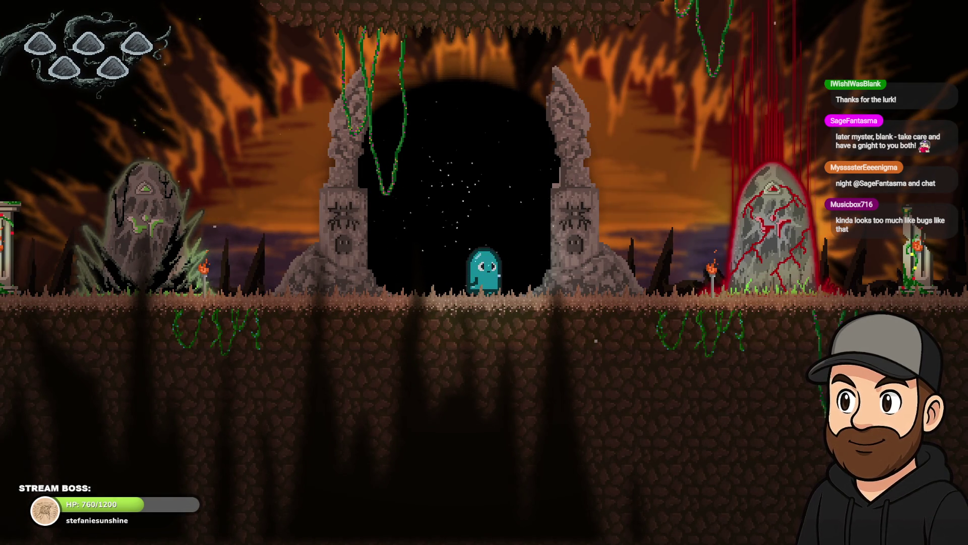
key(Left)
key(Left)
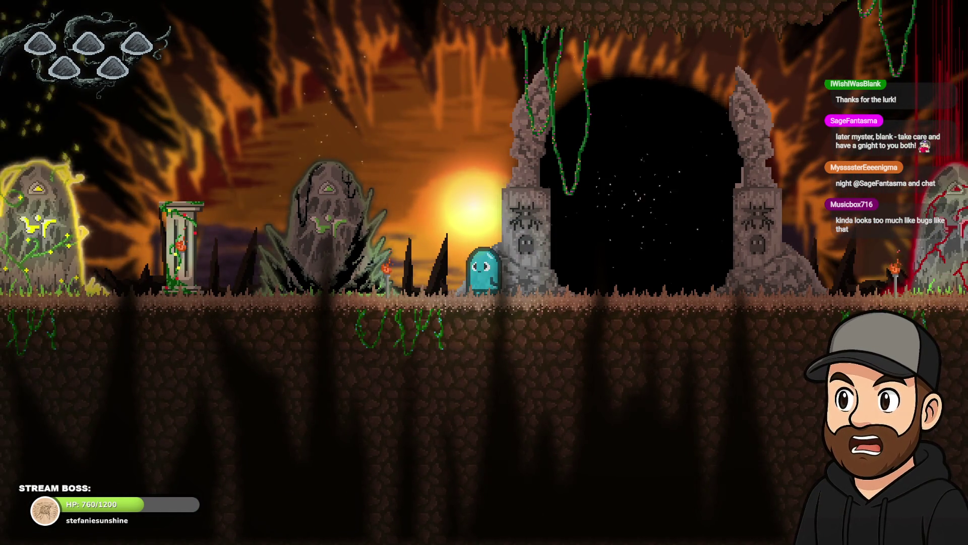
key(Right)
key(Right)
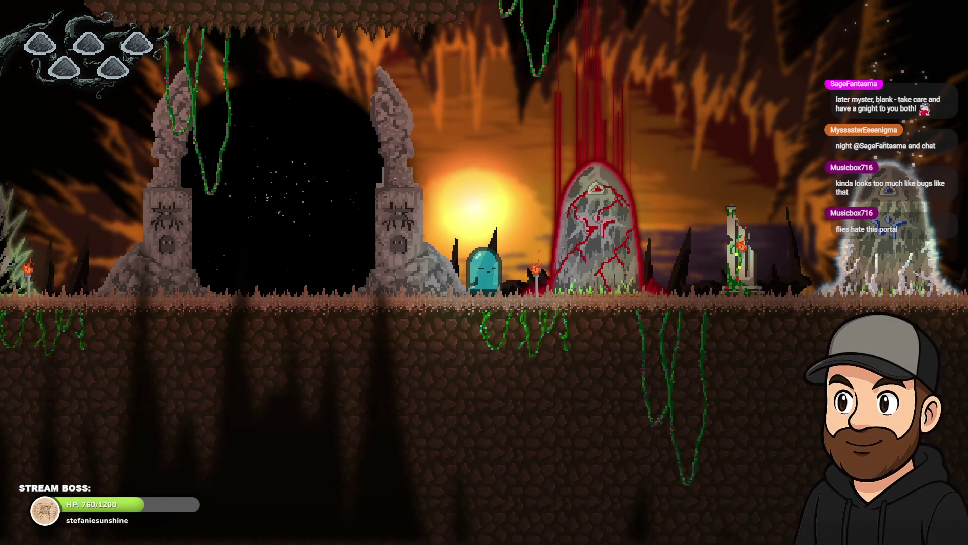
key(Left)
key(Left)
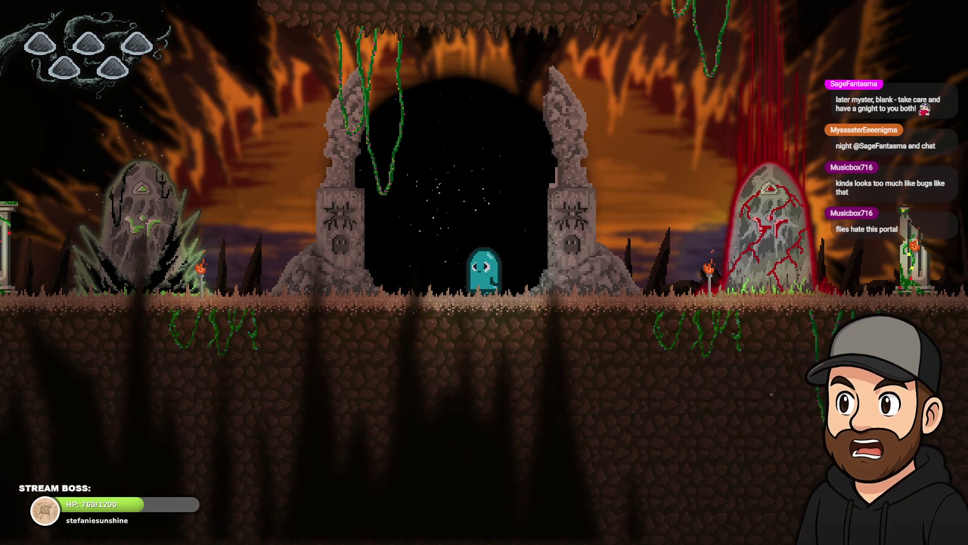
key(Left)
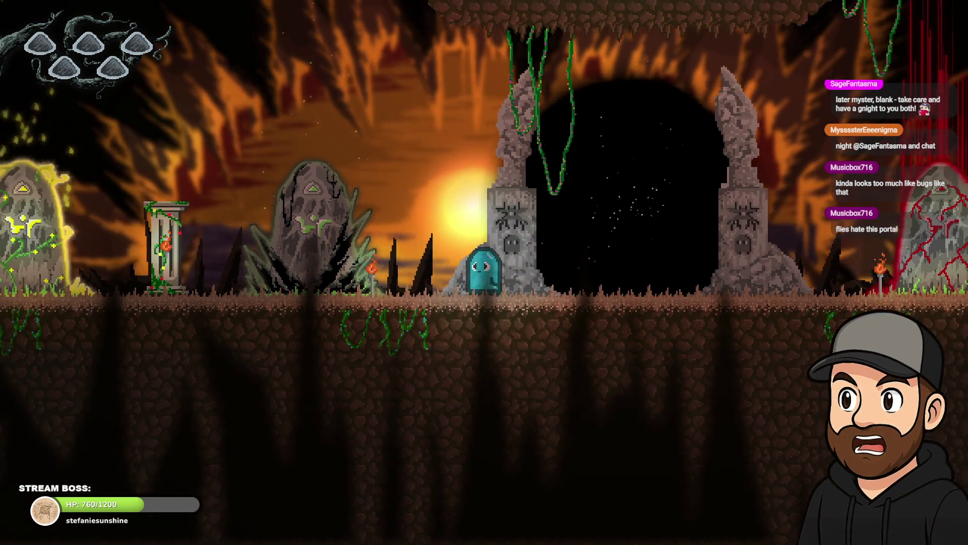
key(Right)
key(Left)
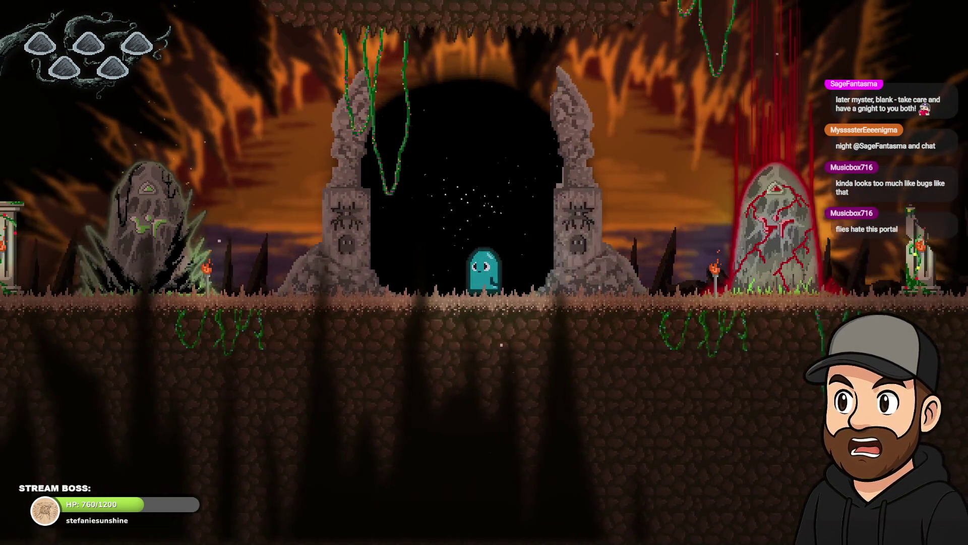
key(Right)
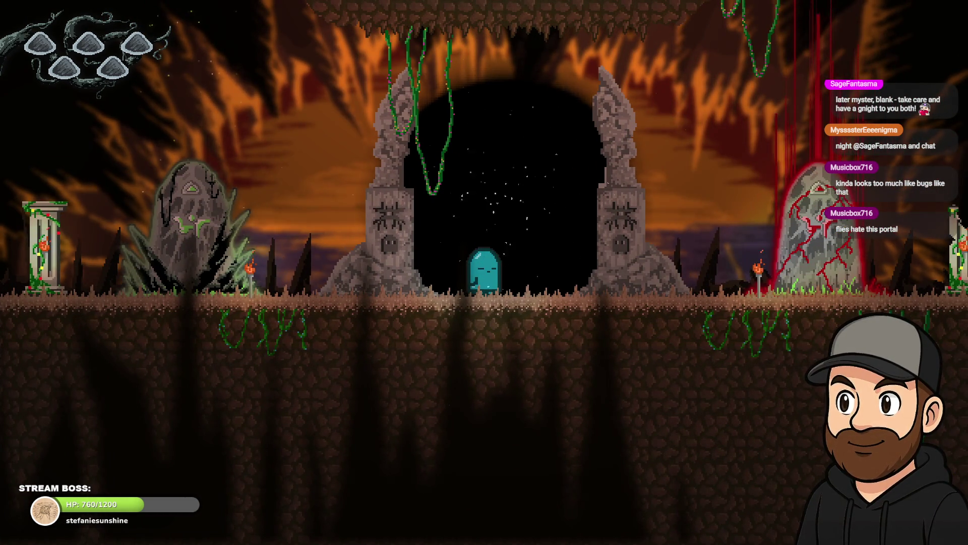
key(F11)
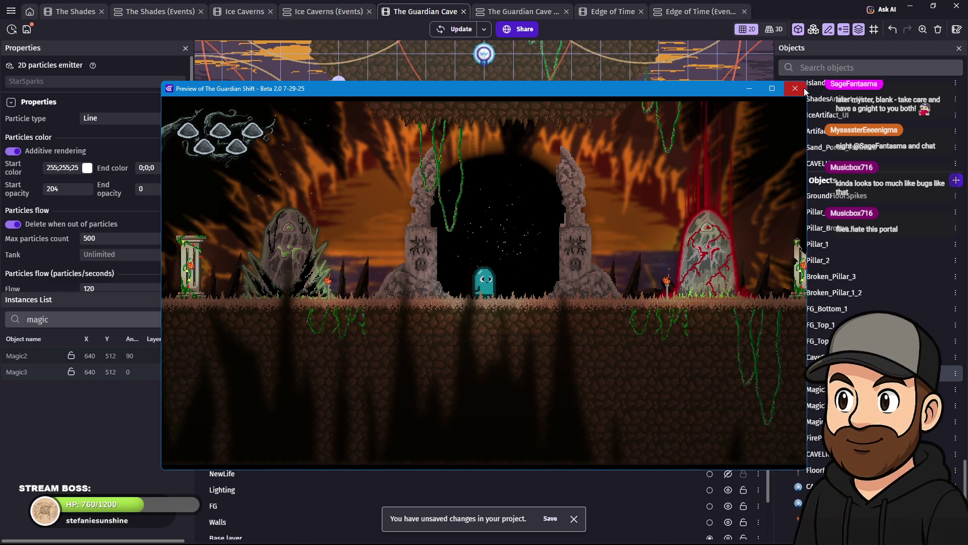
click(796, 89)
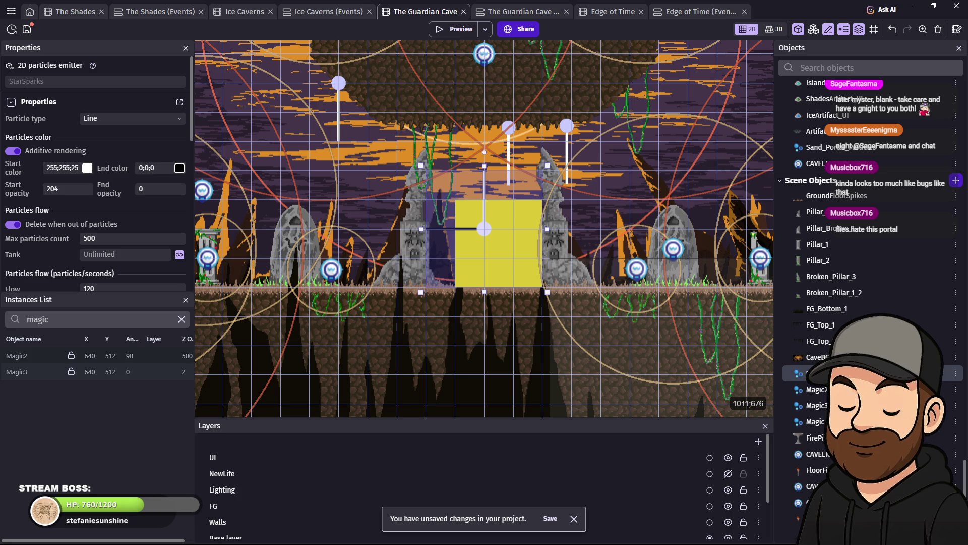
Step: Drop StarSparks' start opacity from 204 to 0 and apply it
double_click(469, 173)
double_click(539, 174)
text(0)
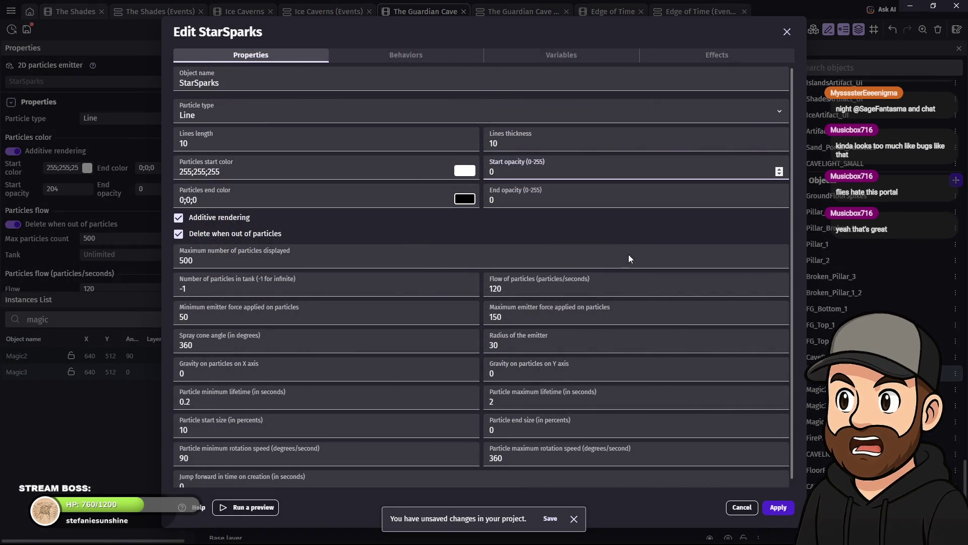
click(769, 507)
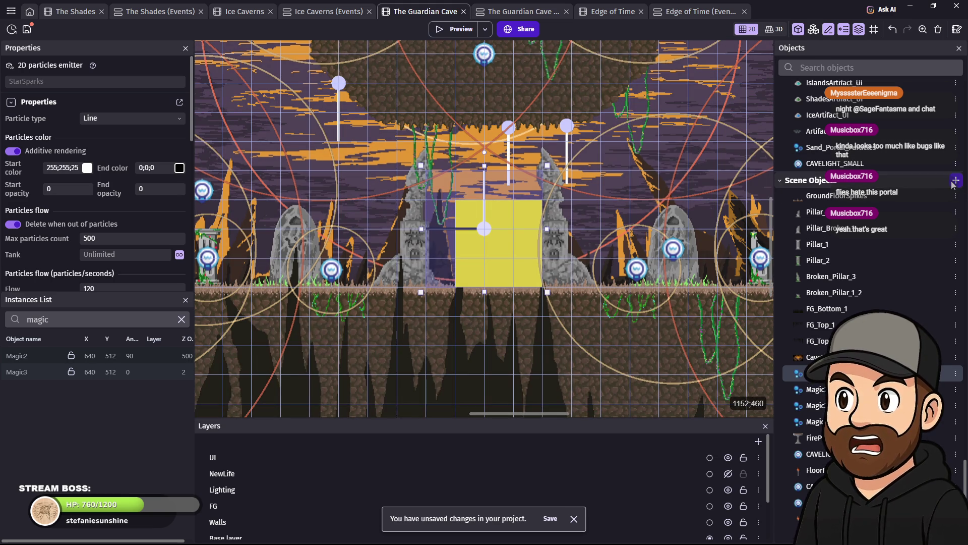
Step: Create a Trail 2D particles emitter object from the PixelTrail preset
click(953, 184)
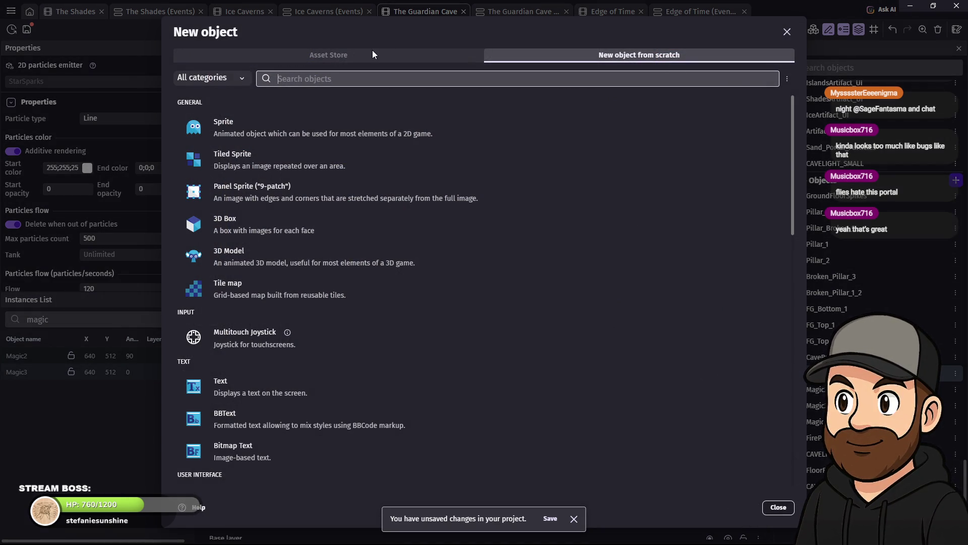
scroll(318, 365, down, 3)
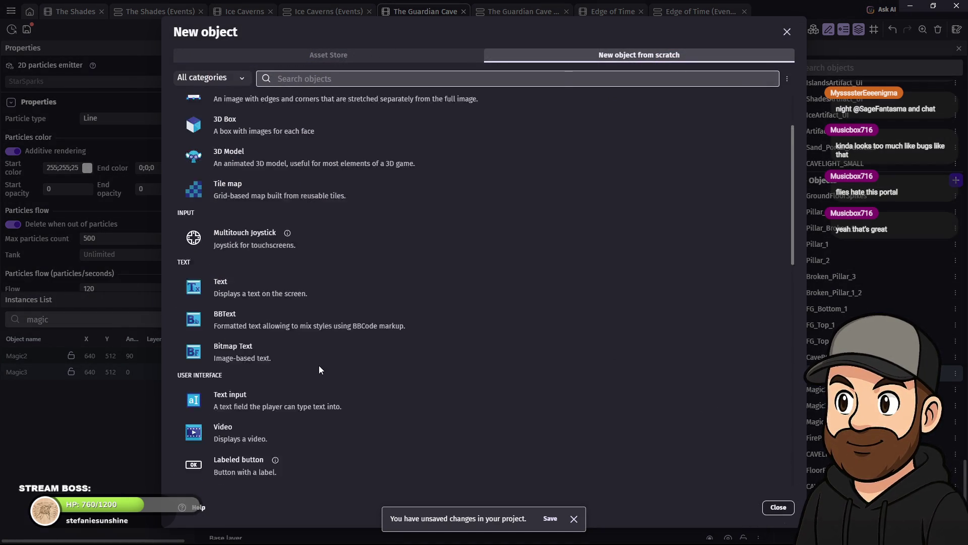
scroll(284, 386, down, 4)
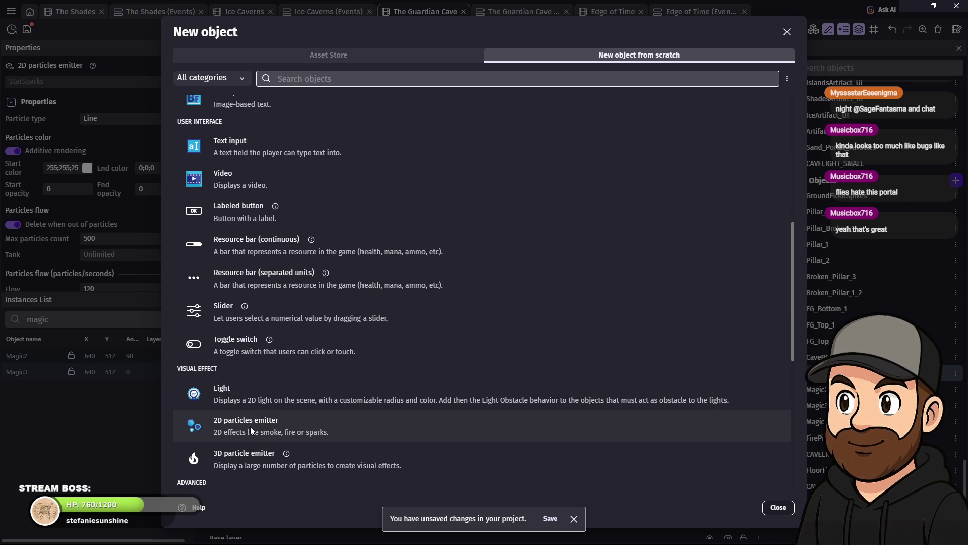
click(250, 426)
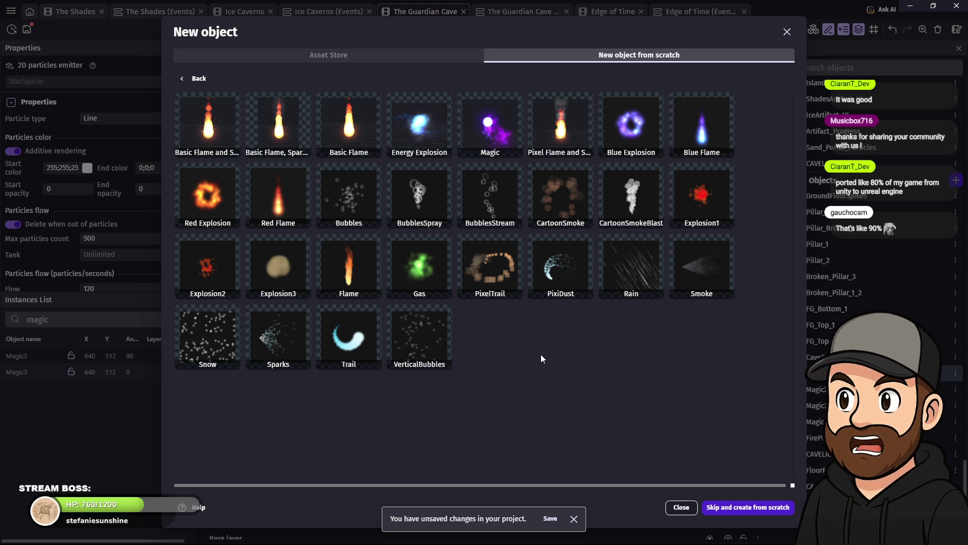
click(490, 268)
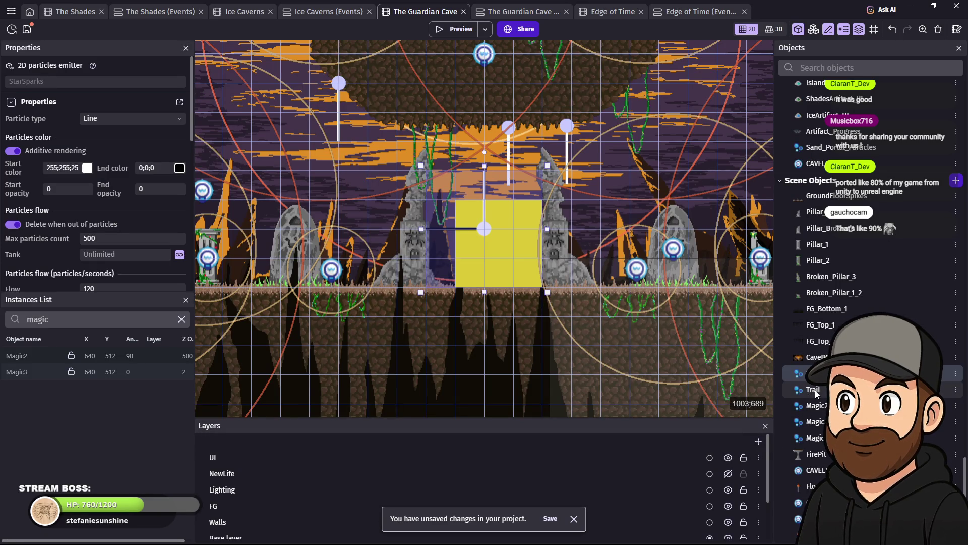
Step: Place a Trail emitter instance inside the portal and start a scene preview
drag(797, 388, 515, 252)
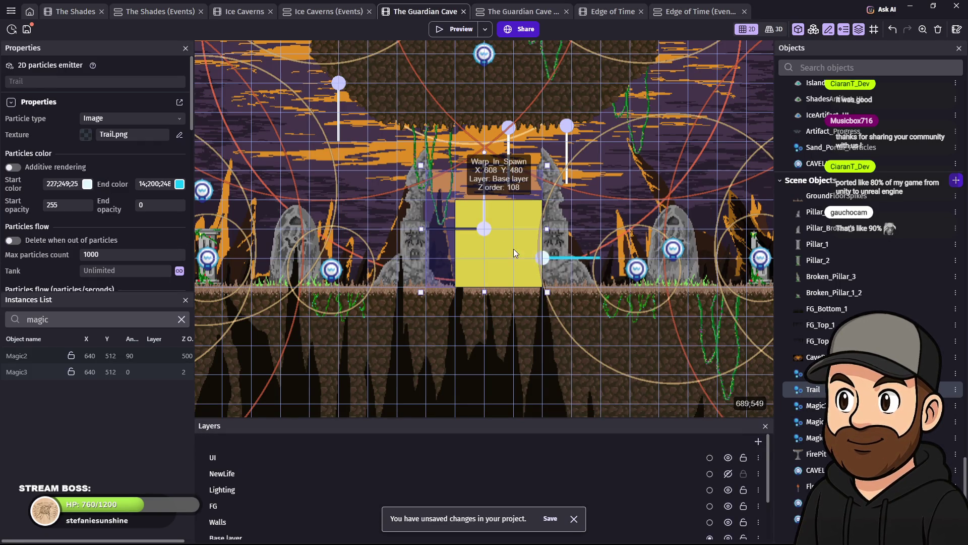
click(493, 226)
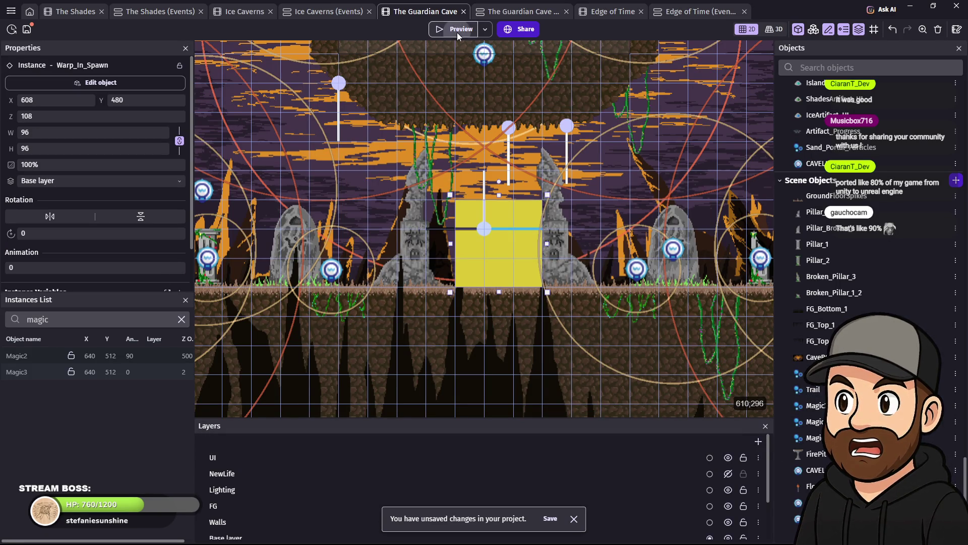
click(457, 30)
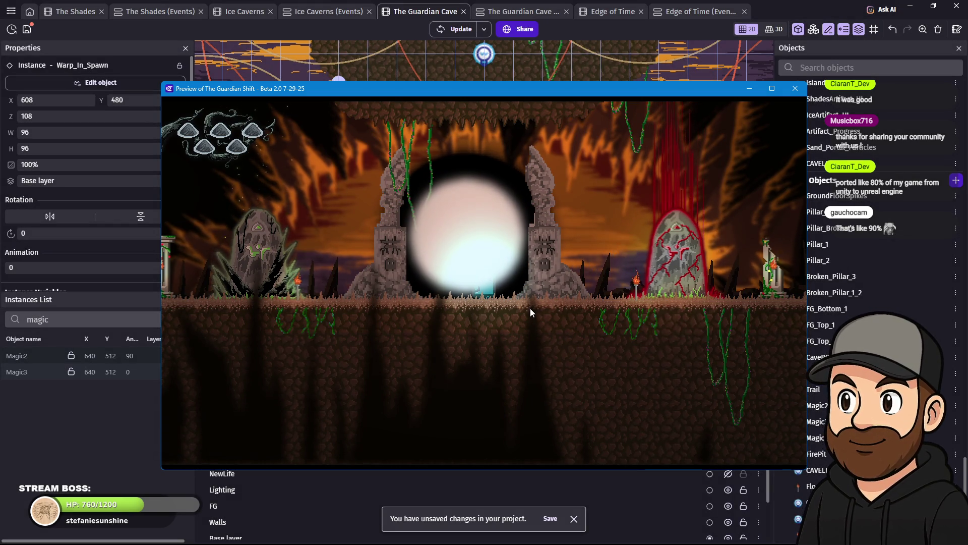
Step: Walk and jump the character around the portal in fullscreen, then close the preview
key(F11)
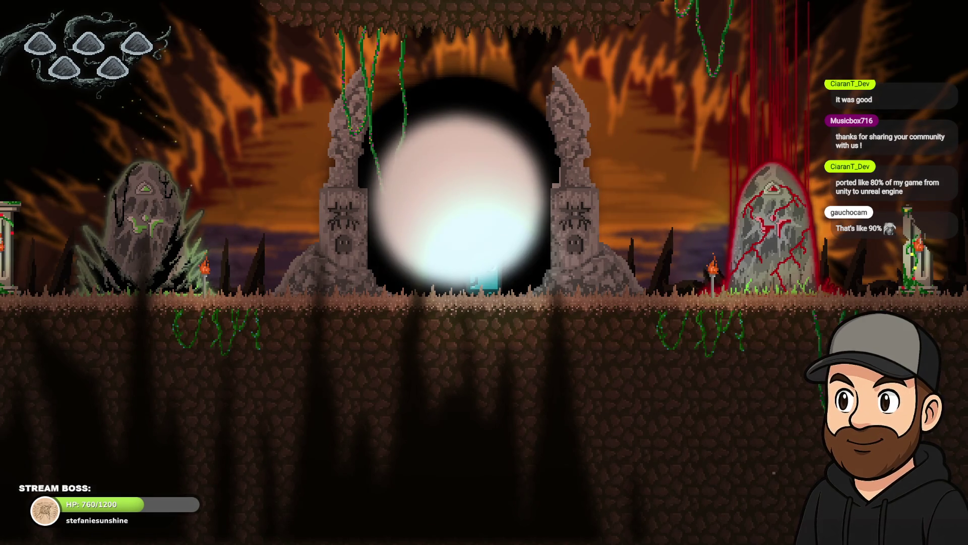
key(Left)
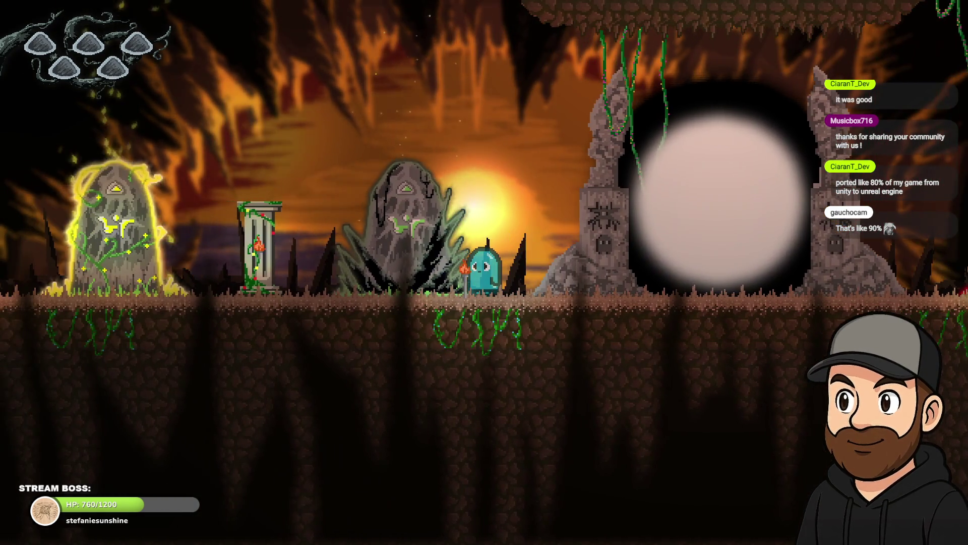
key(Right)
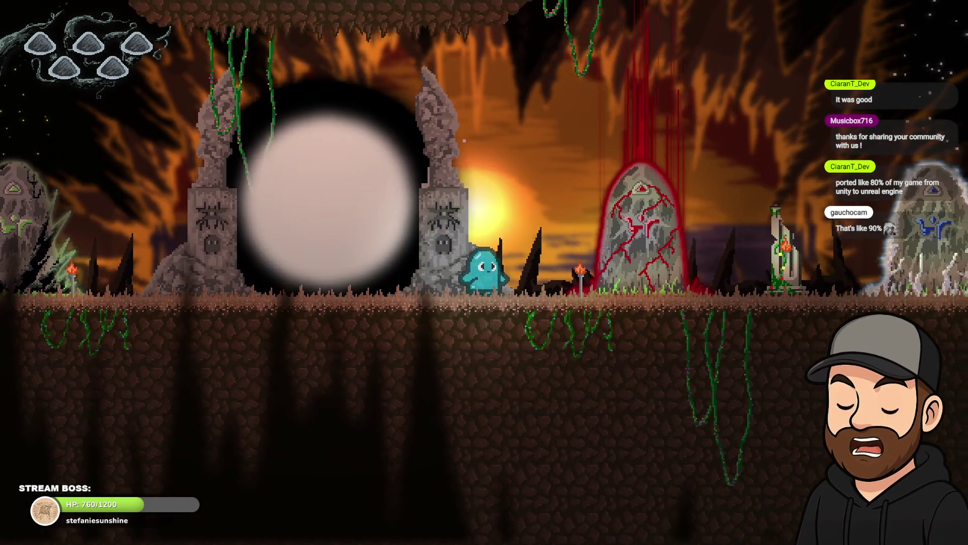
key(Left)
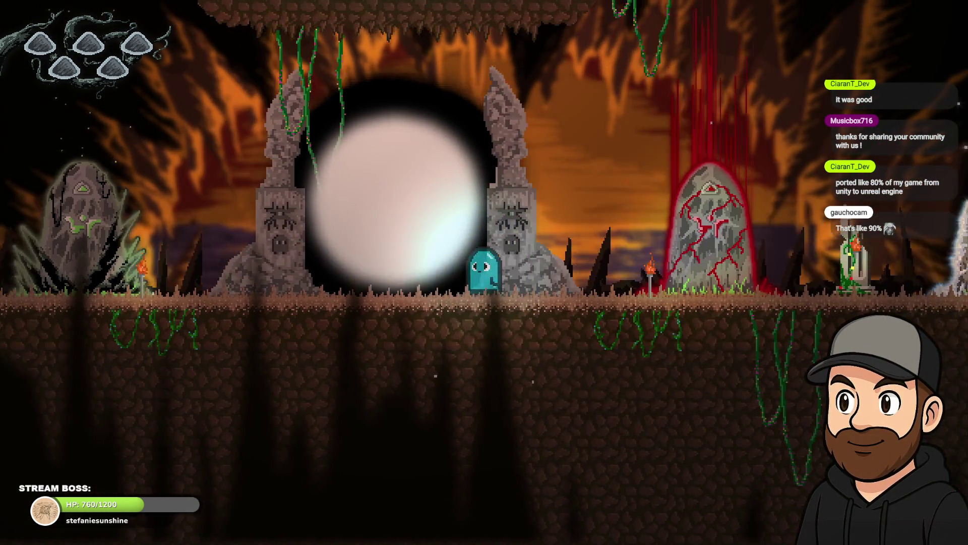
key(Right)
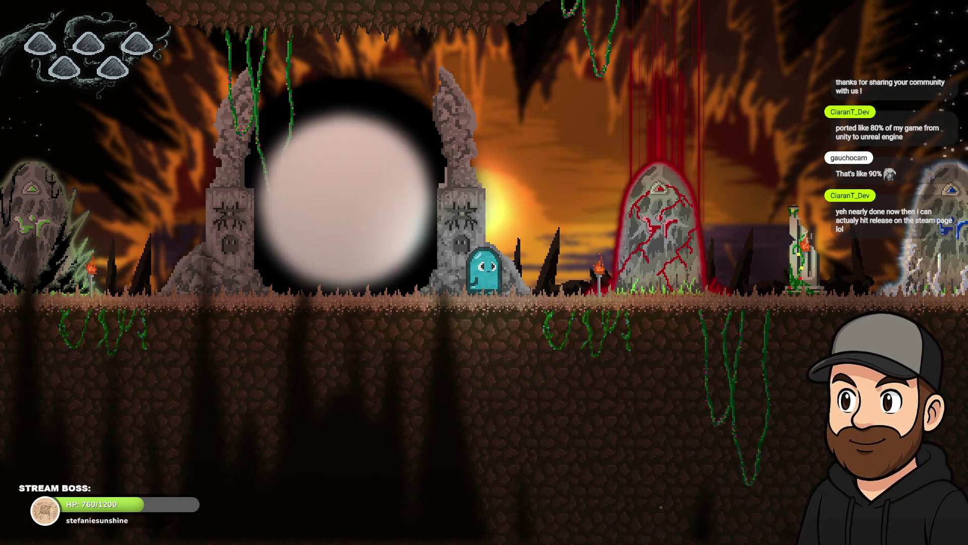
key(space)
key(Left)
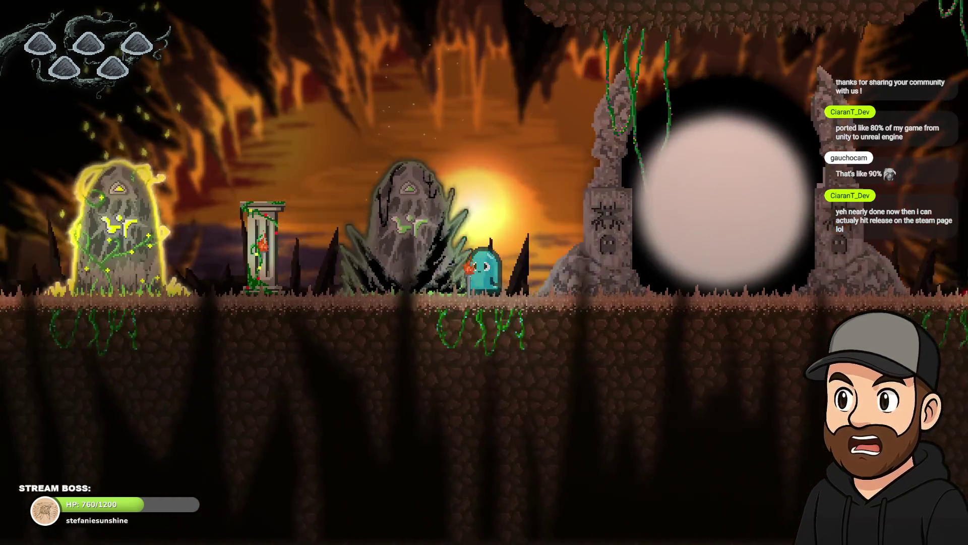
key(Right)
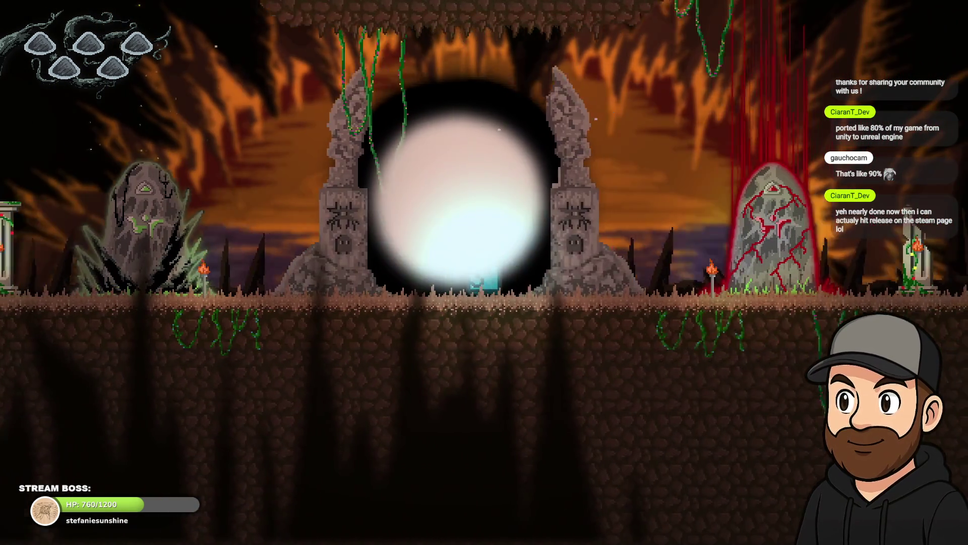
key(Right)
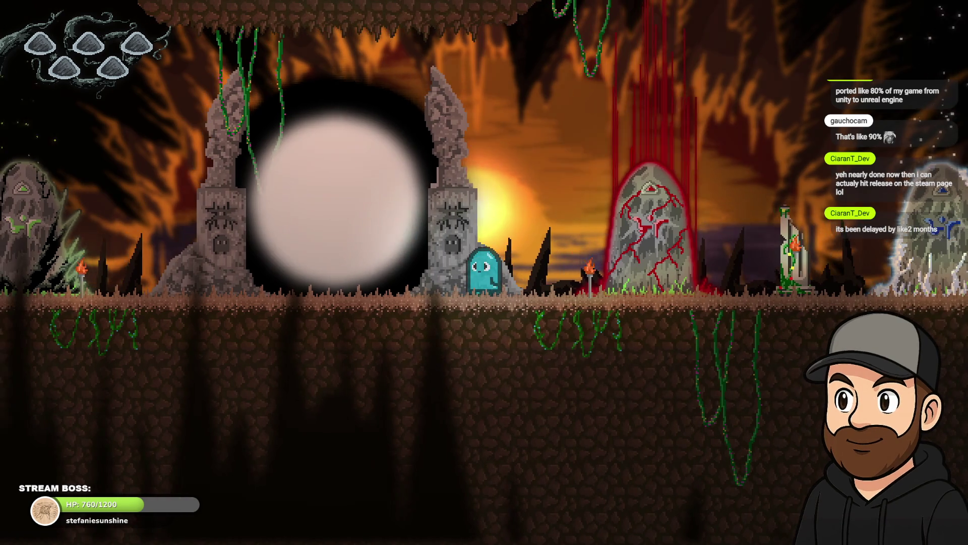
key(F11)
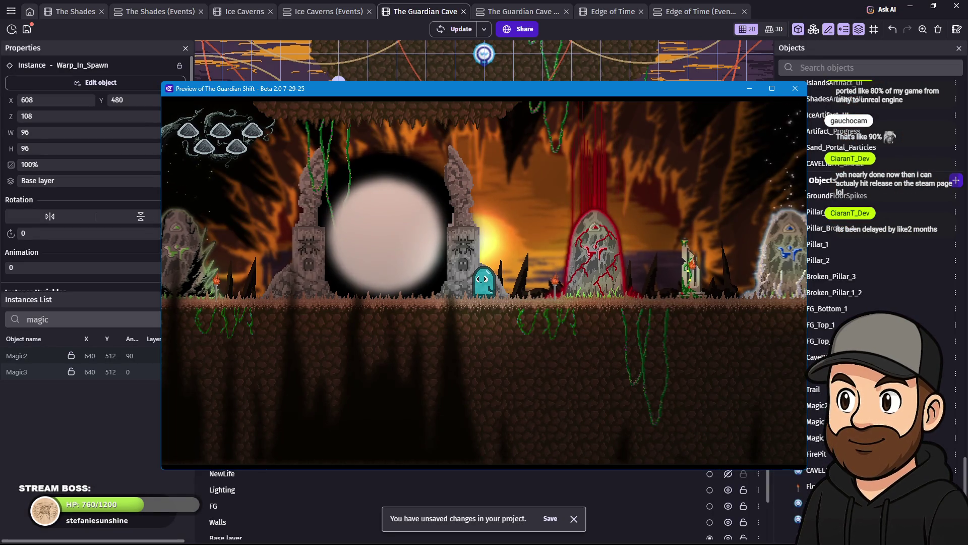
click(795, 88)
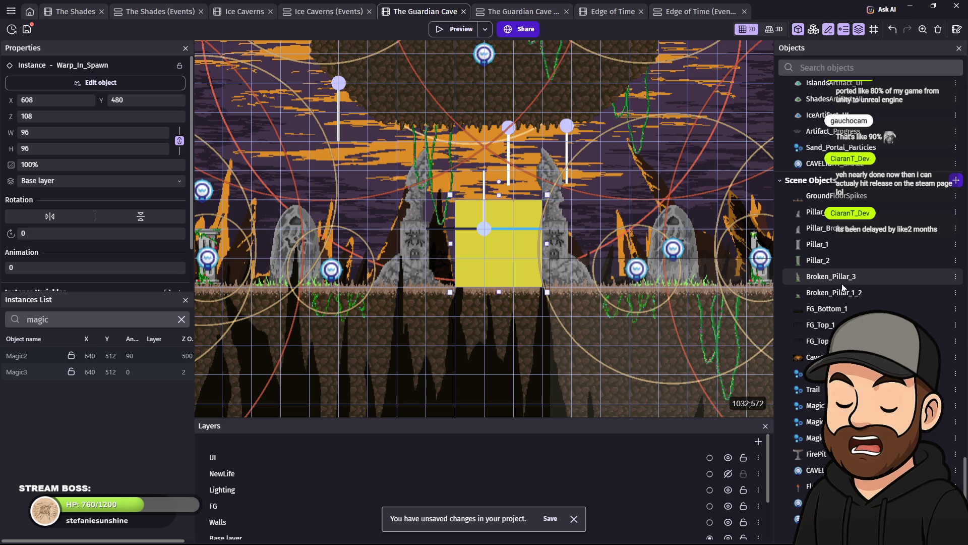
Step: Review Trail's settings (Trail.png, 500 particles per second, cyan fade) without changing anything
double_click(817, 388)
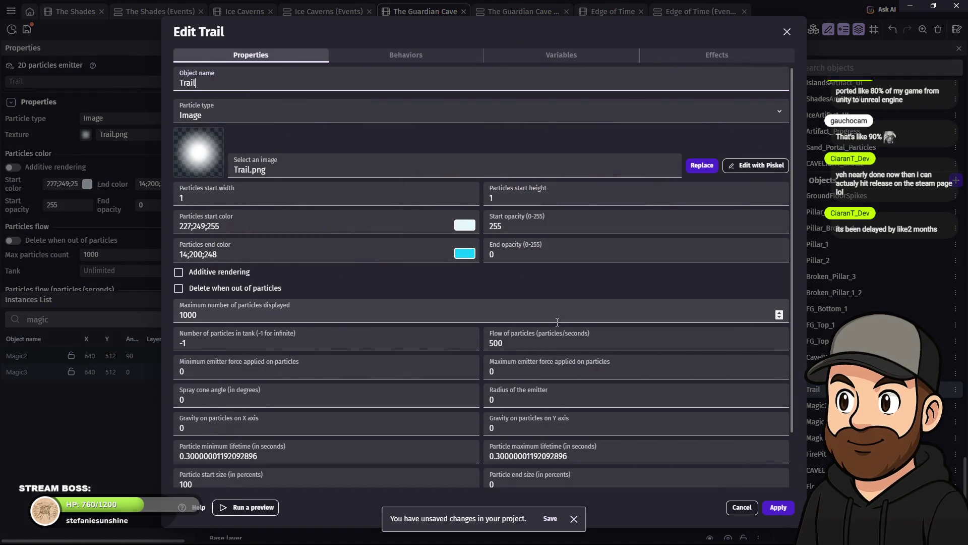
scroll(532, 374, down, 1)
scroll(531, 374, down, 2)
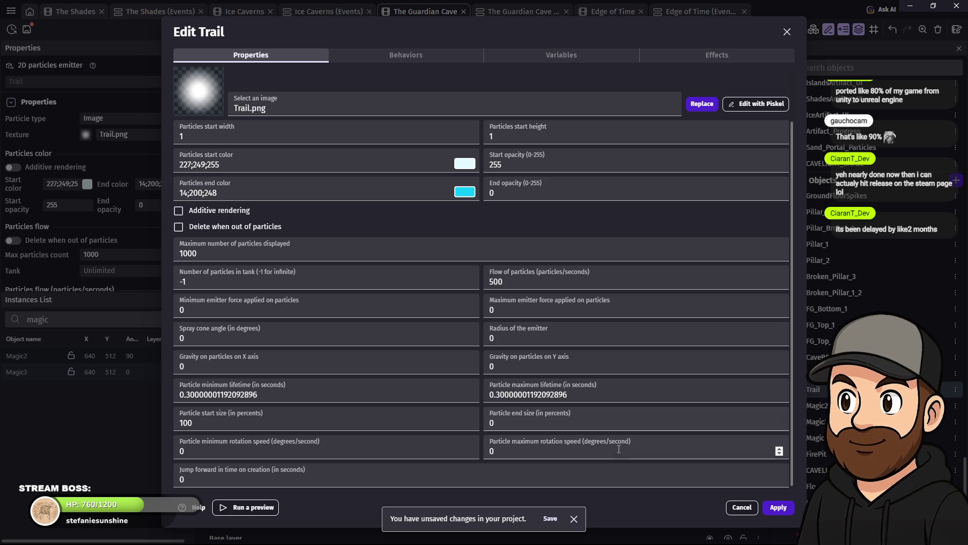
scroll(582, 390, up, 2)
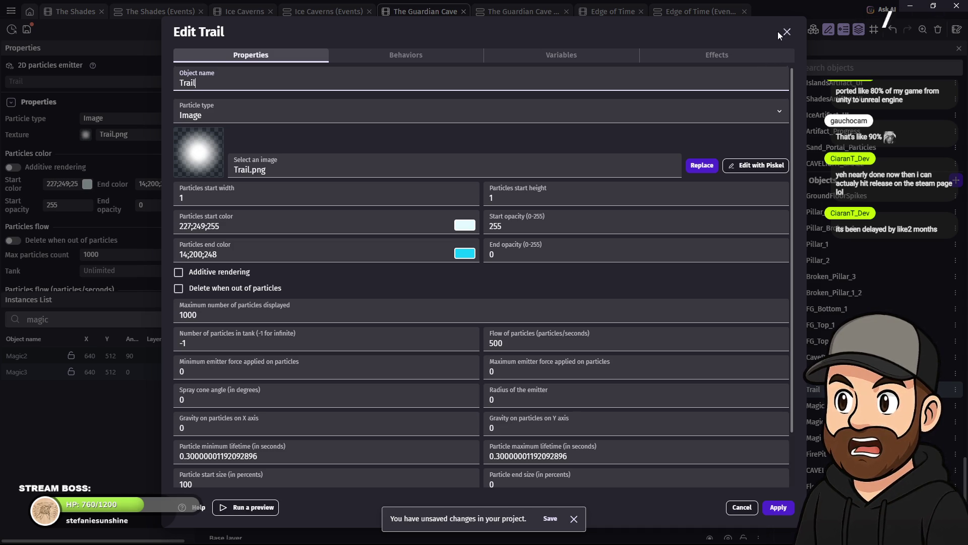
click(787, 33)
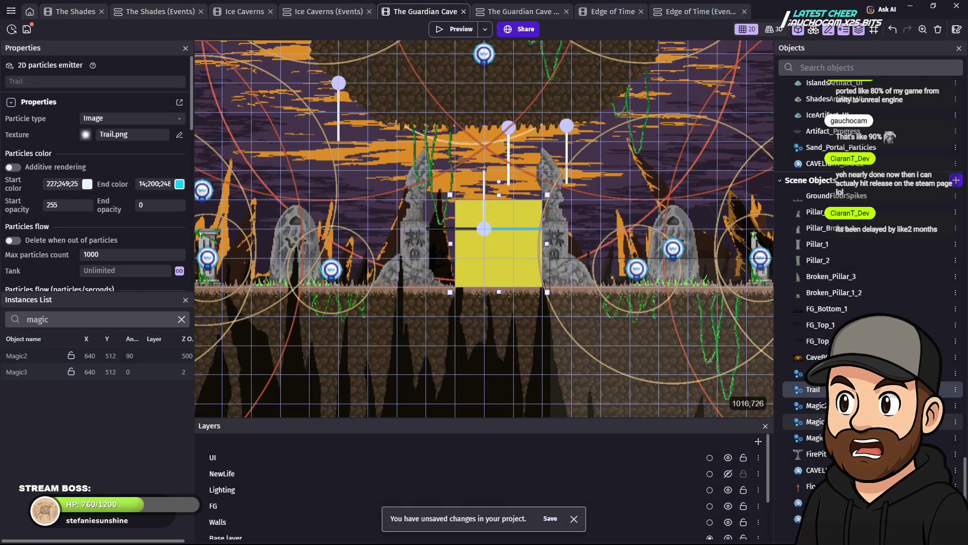
Step: Remove the Trail object from the Guardian Cave objects list, confirming the deletion
click(491, 229)
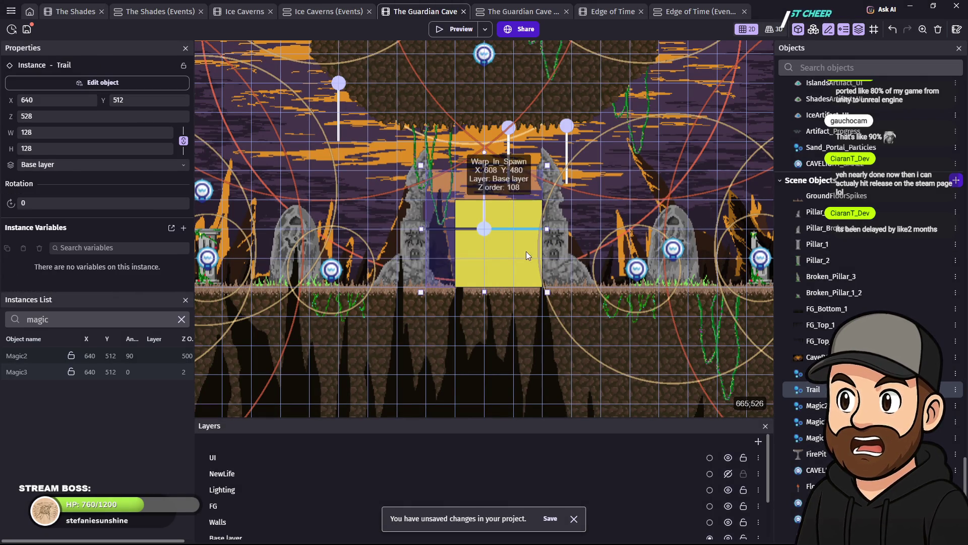
drag(546, 258, 786, 395)
click(817, 373)
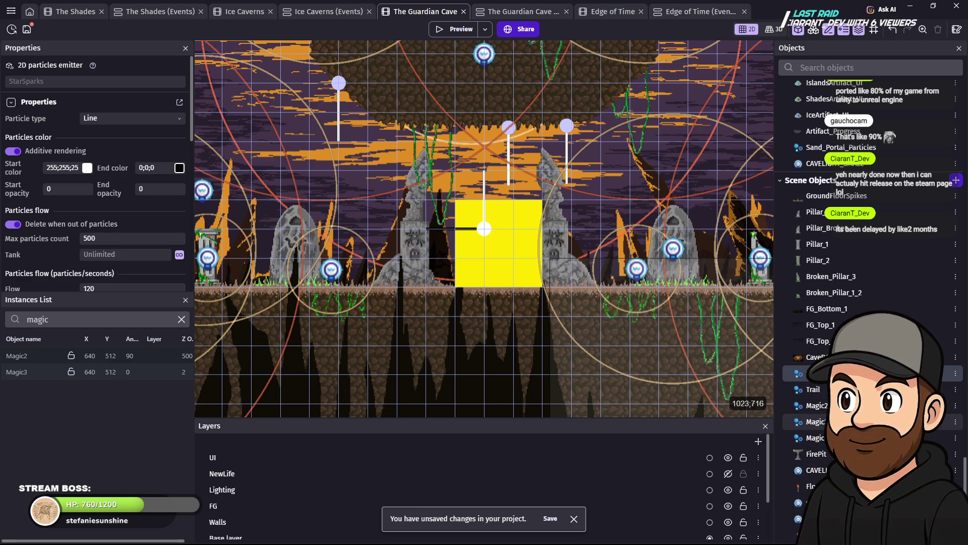
click(49, 319)
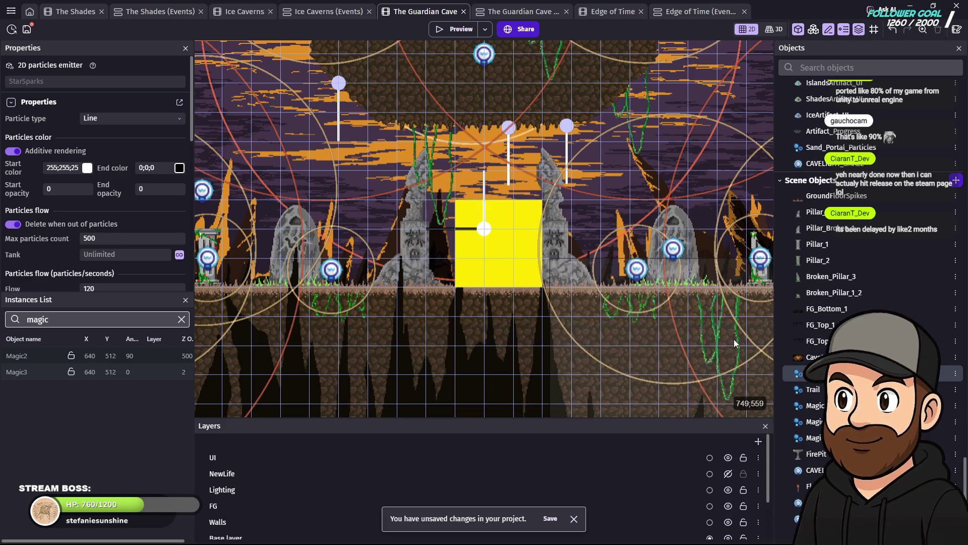
click(816, 392)
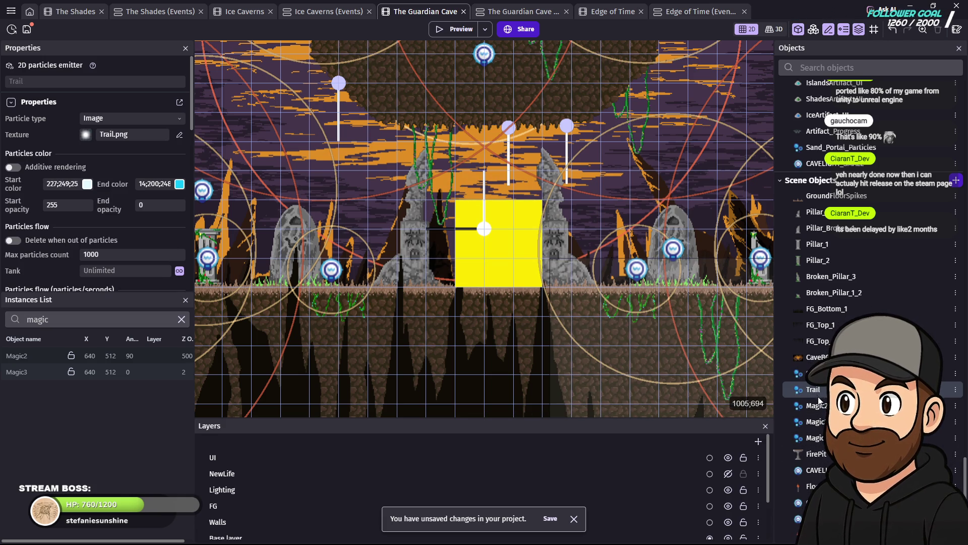
key(Delete)
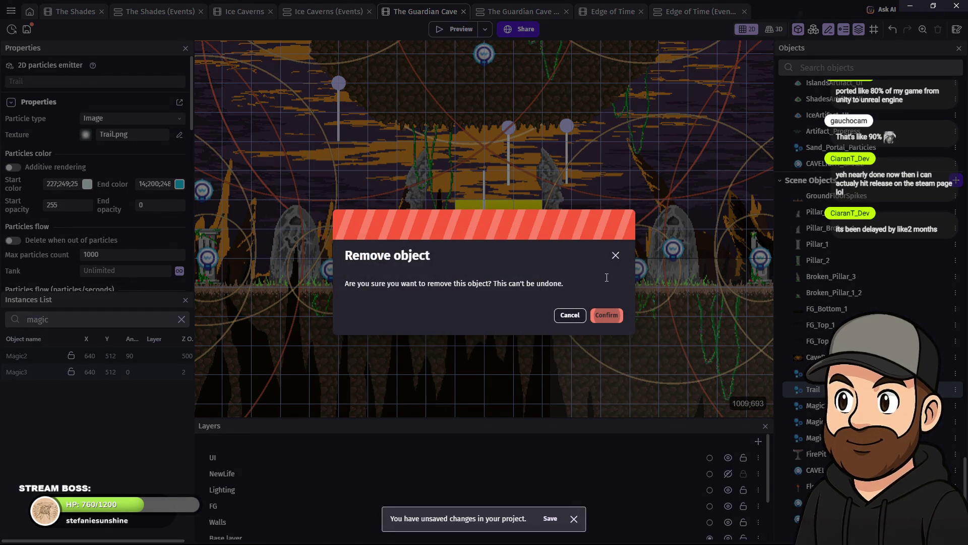
click(614, 314)
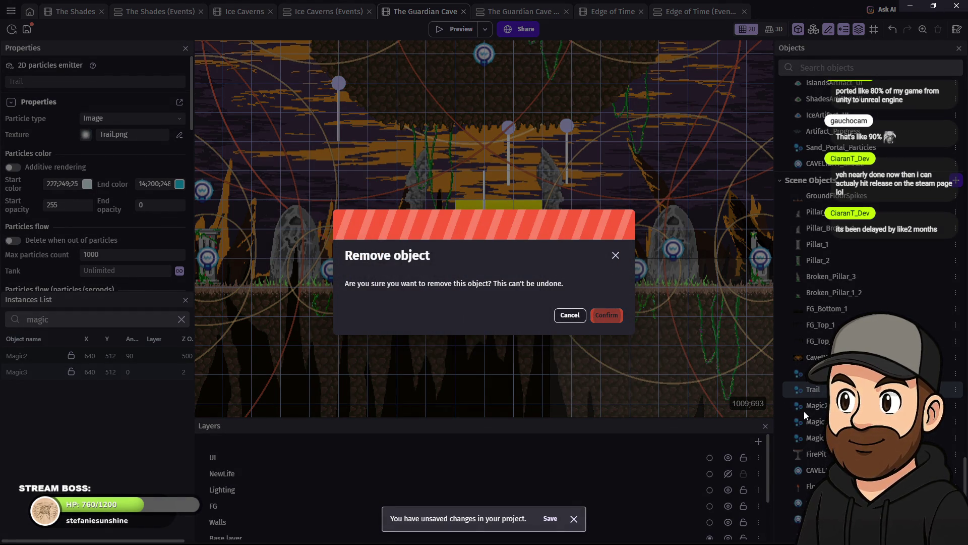
click(817, 373)
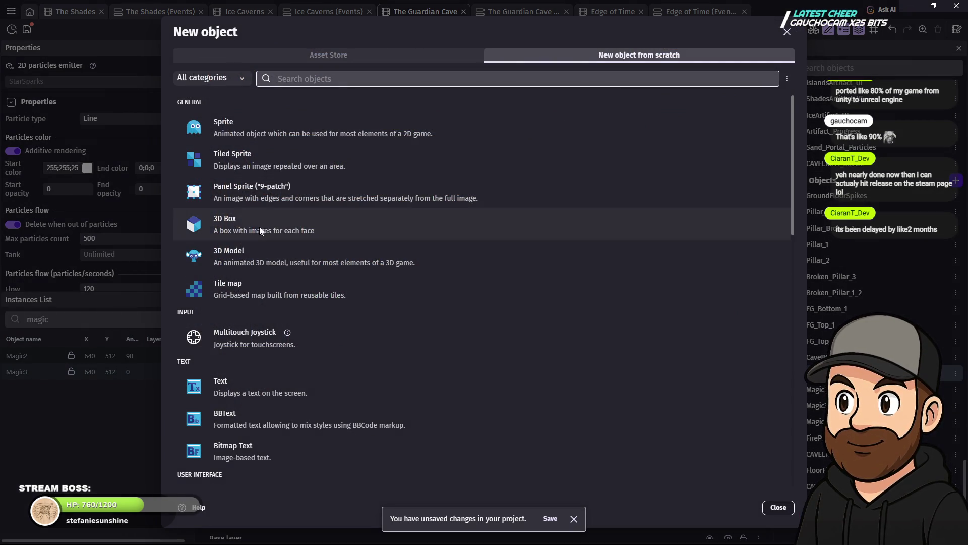
Step: Browse the 3D particle emitter presets, then cancel without adding anything
scroll(357, 376, down, 3)
scroll(357, 378, down, 5)
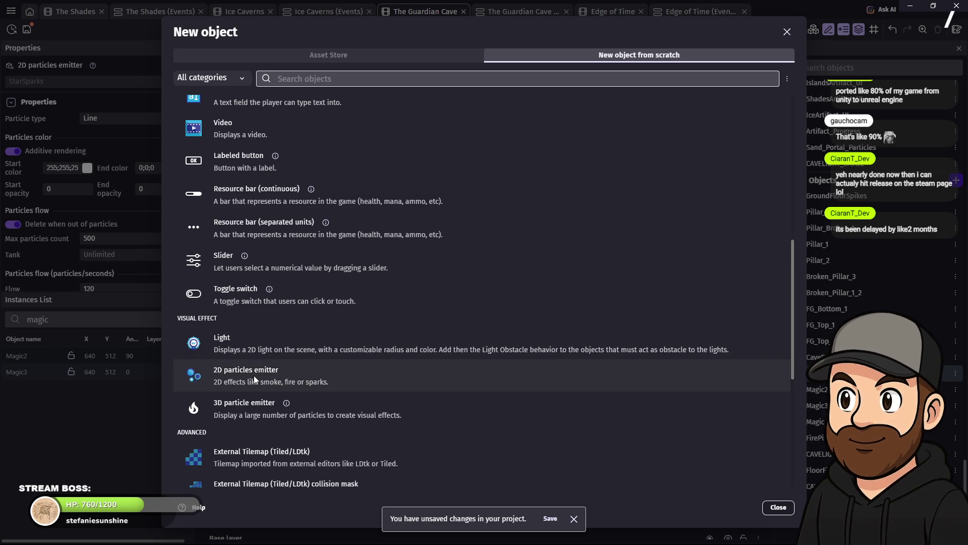
click(249, 407)
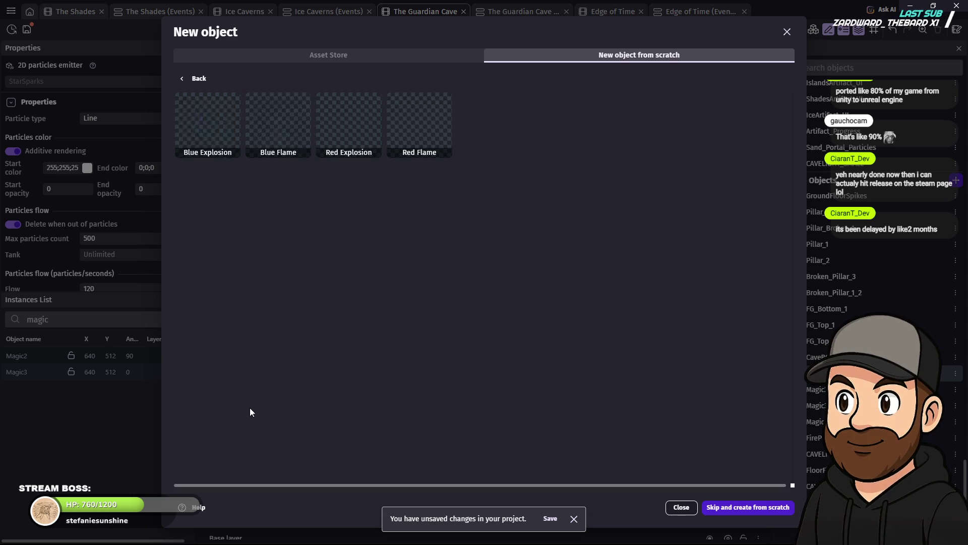
click(685, 508)
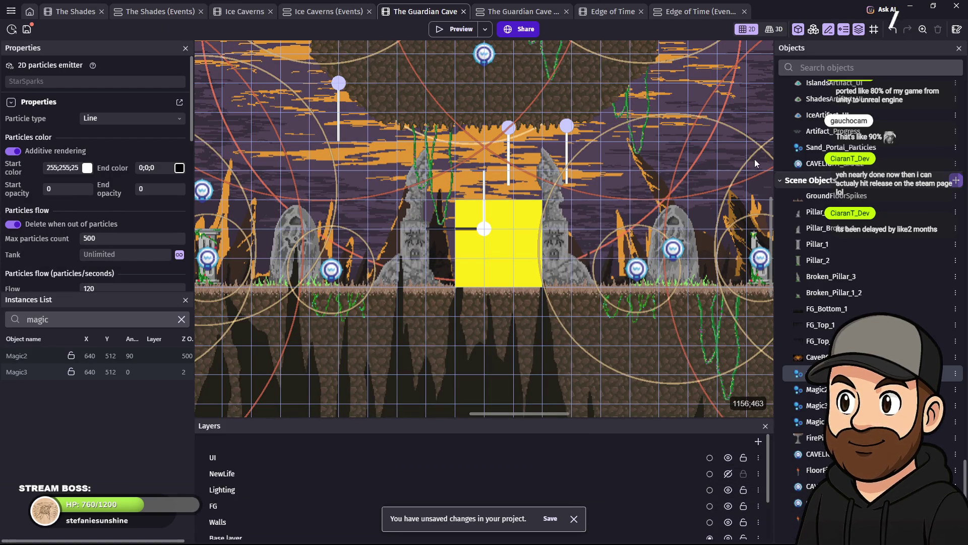
Step: Create a new 2D particles emitter object from the PixiDust preset
click(956, 180)
scroll(292, 439, down, 4)
scroll(279, 349, down, 2)
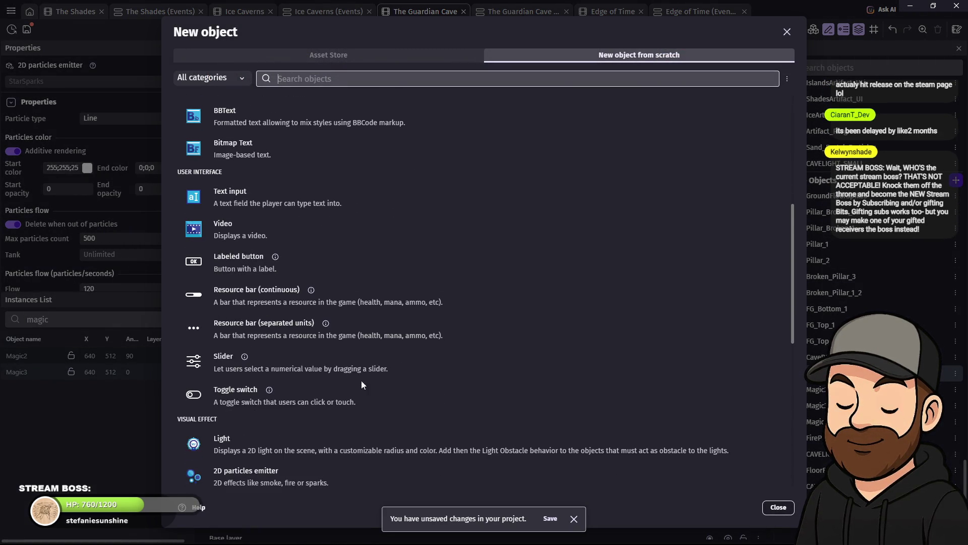
scroll(232, 410, down, 1)
click(283, 368)
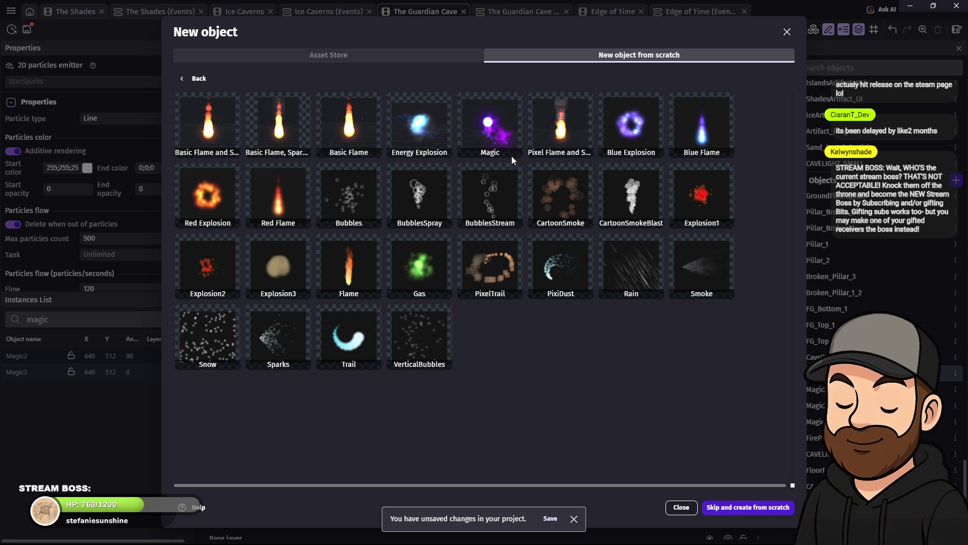
click(560, 273)
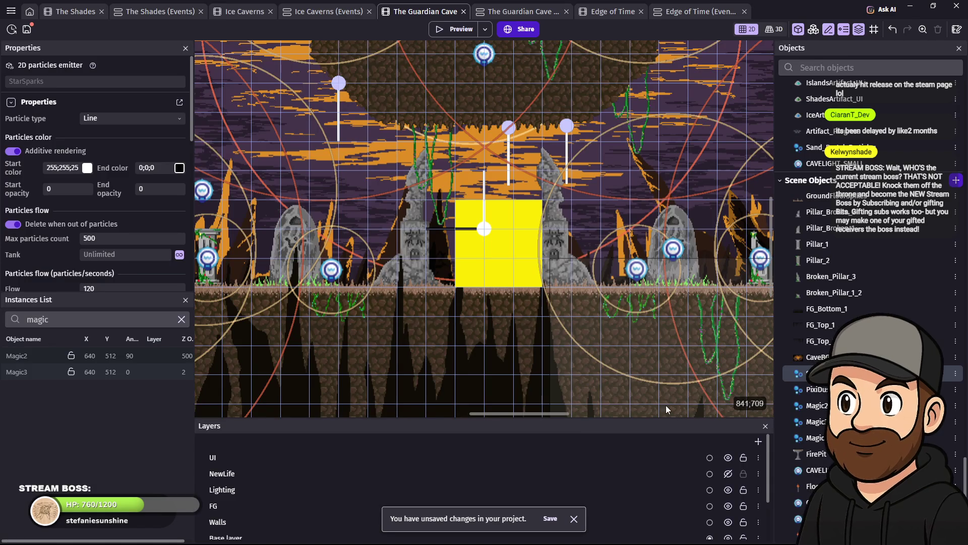
Step: Place a PixiDust instance on the yellow portal square at 640, 512 and preview the scene
mouse_move(818, 392)
mouse_down()
mouse_move(522, 260)
mouse_move(485, 231)
mouse_up()
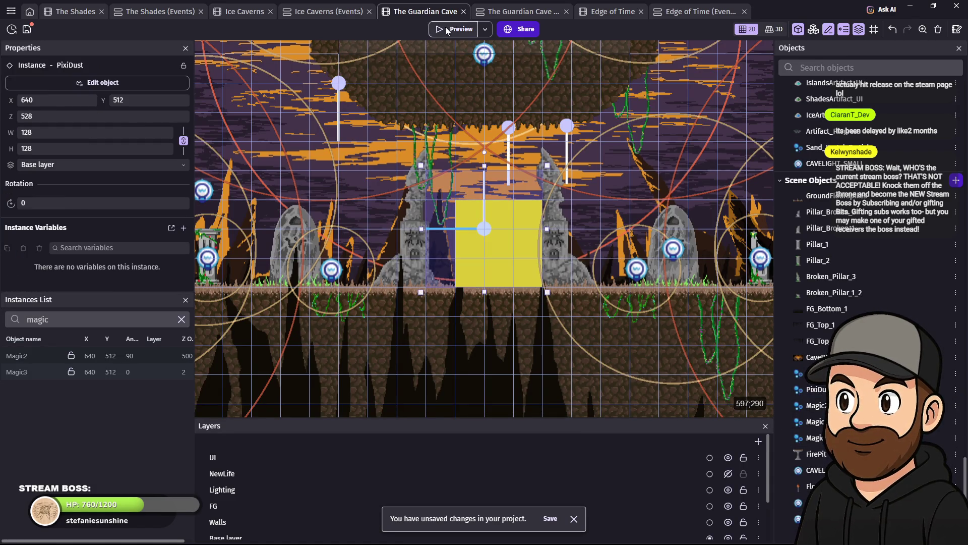
click(446, 30)
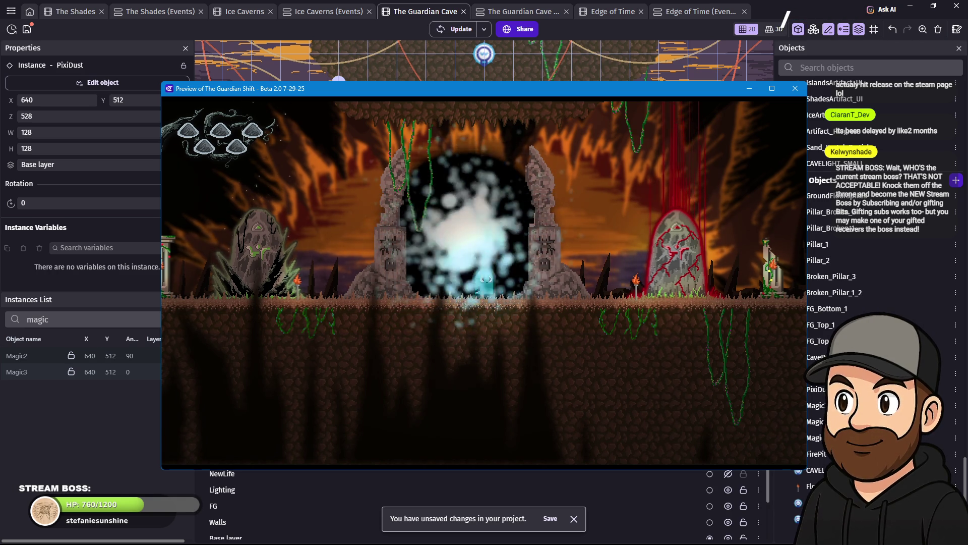
click(795, 89)
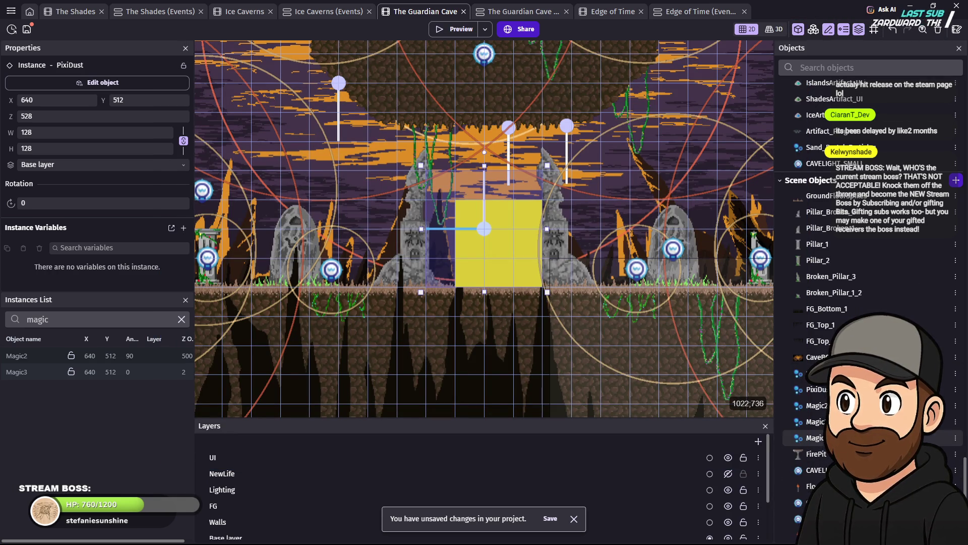
Step: Check PixiDust's Behaviors tab and search 'particle' without adding any behavior
double_click(820, 393)
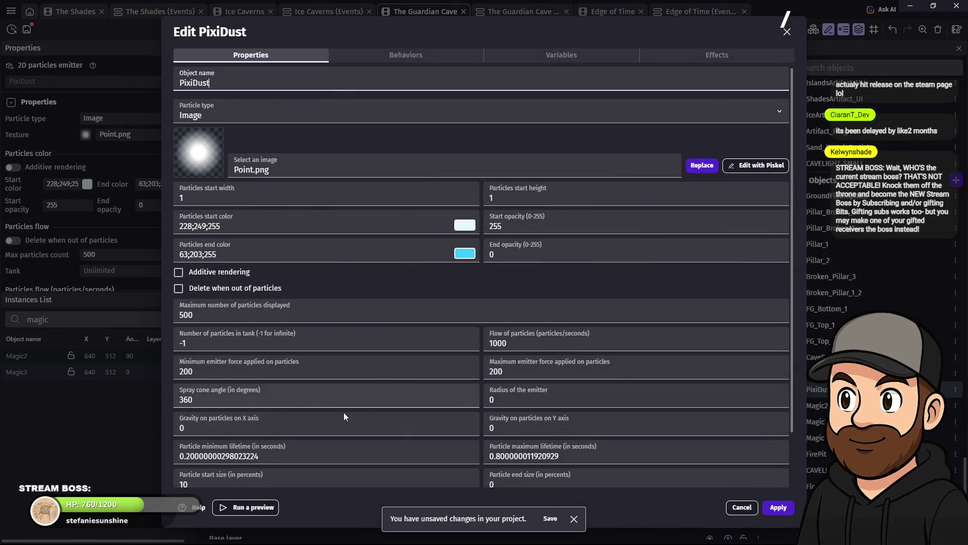
scroll(408, 425, down, 2)
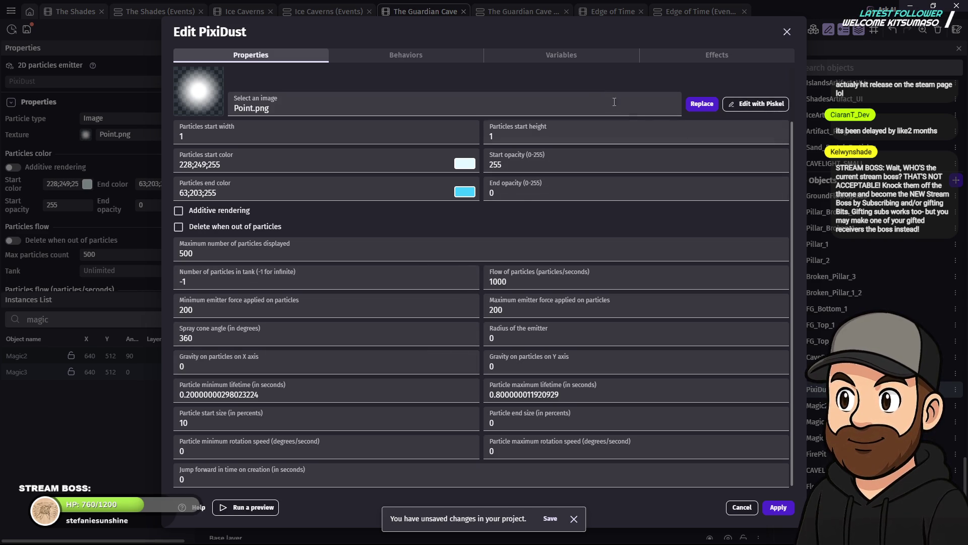
click(453, 54)
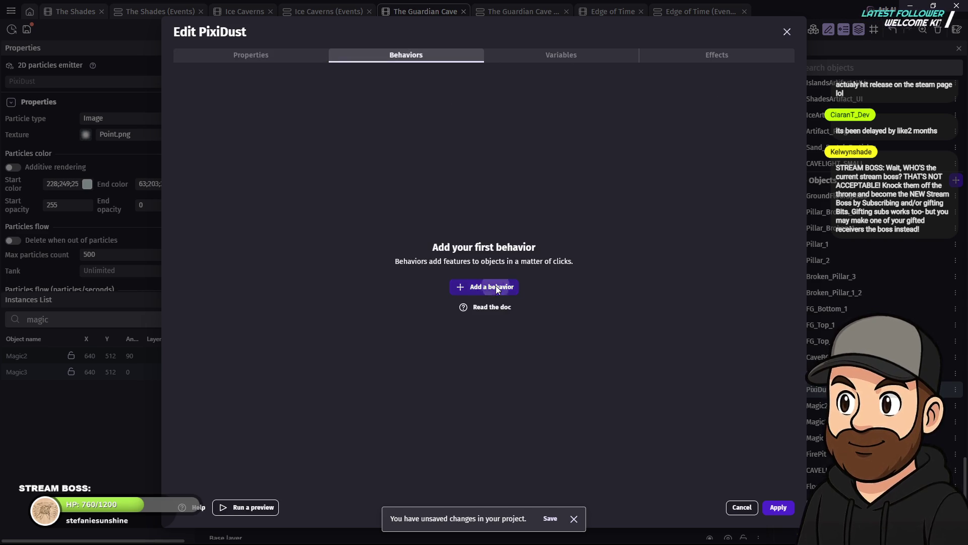
click(494, 285)
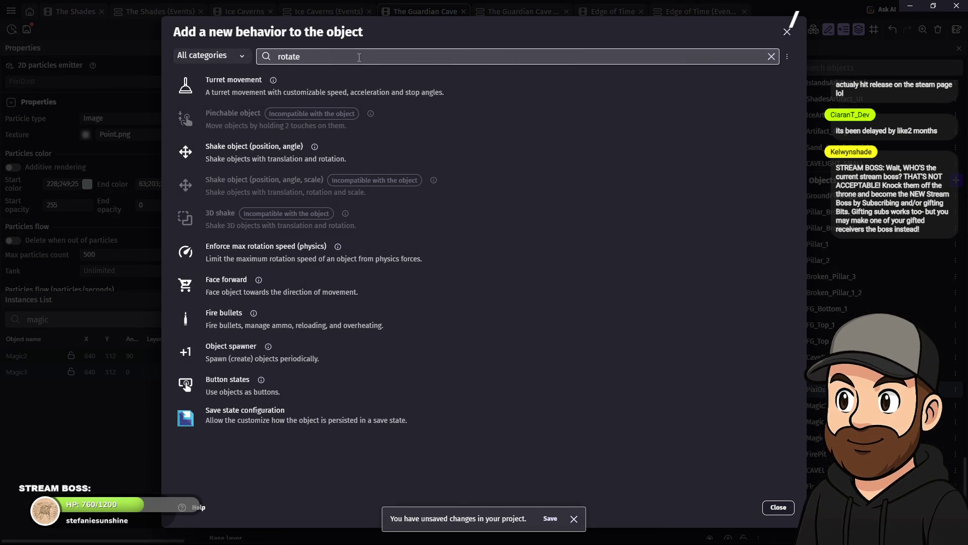
key(ctrl+a)
text(par)
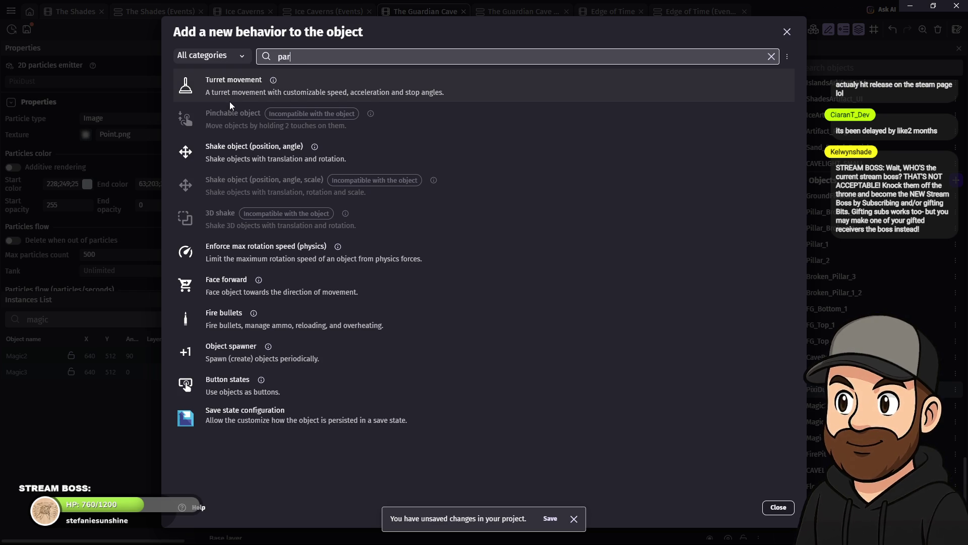
text(ticle)
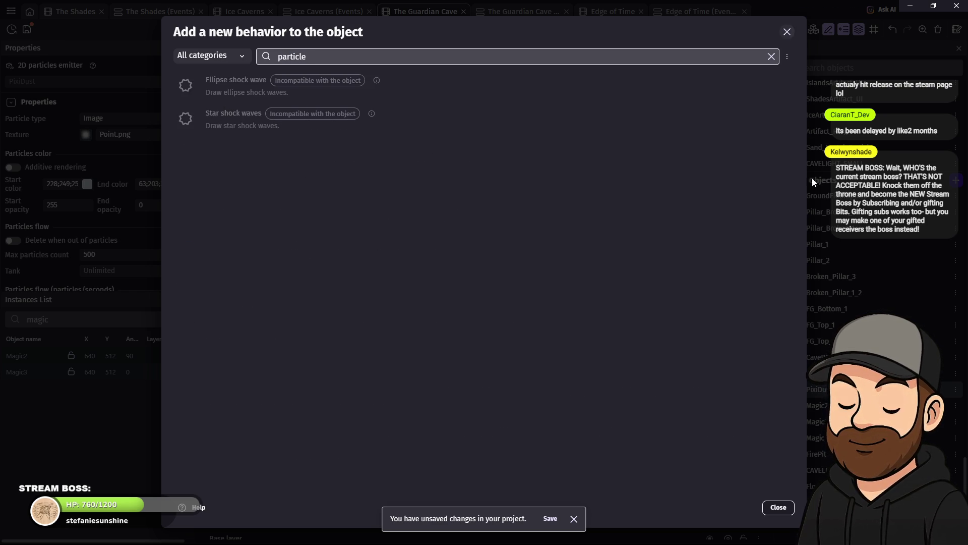
click(786, 502)
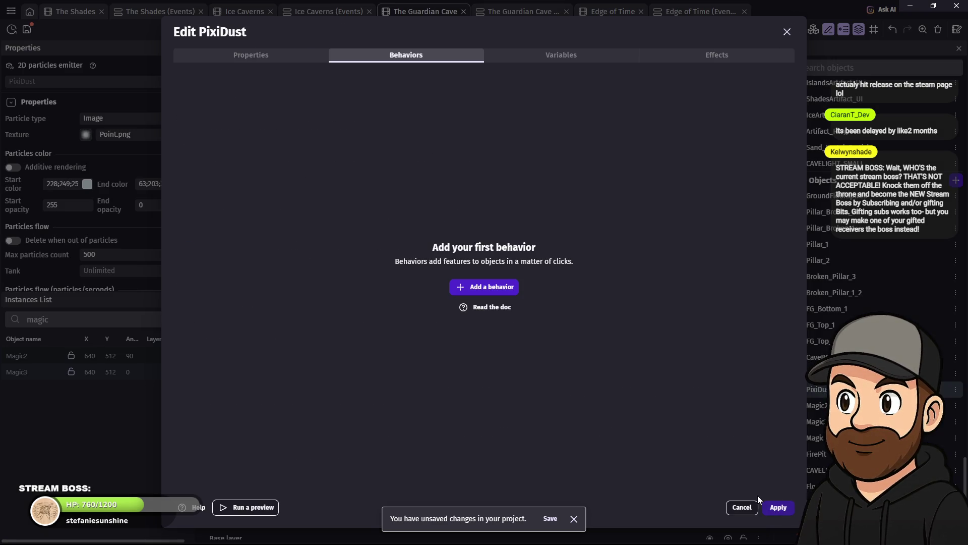
click(788, 31)
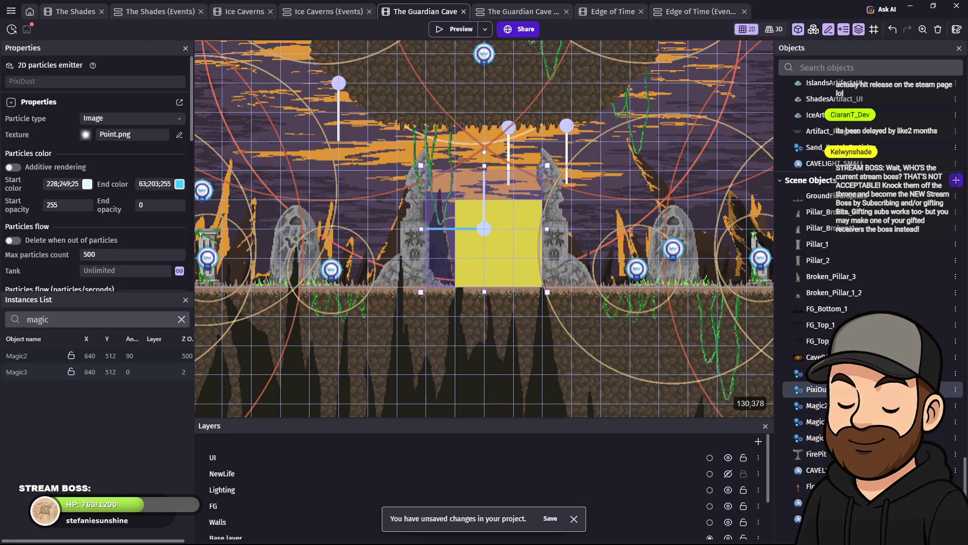
Step: Save the project with Ctrl+S, then select and deselect the PixiDust instance
key(ctrl+s)
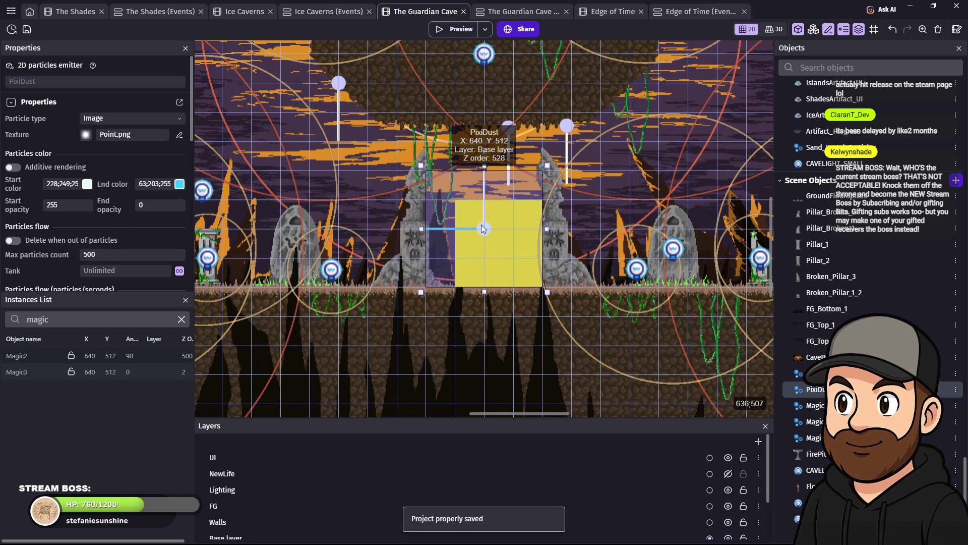
click(481, 226)
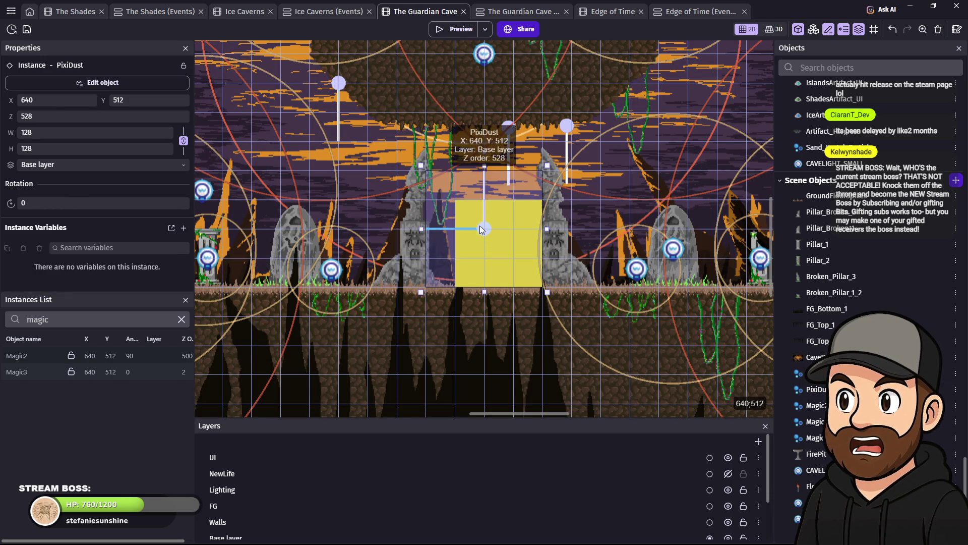
key(Escape)
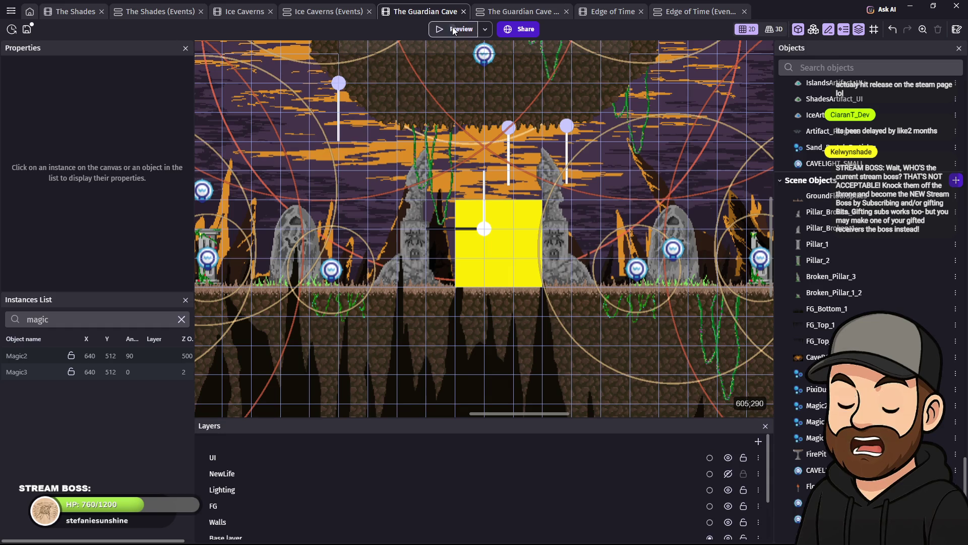
Step: Launch a preview with F5 and walk the character left and back right
key(F5)
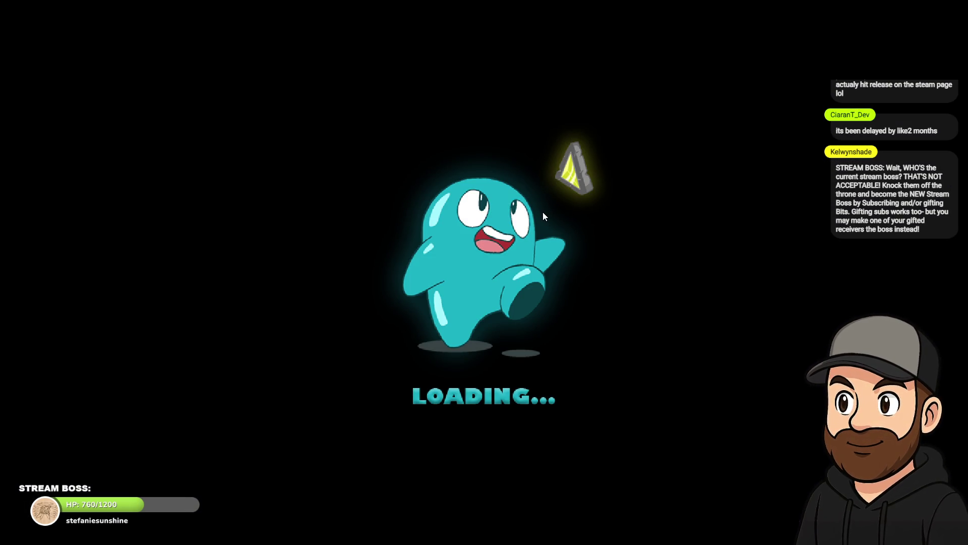
key(Left)
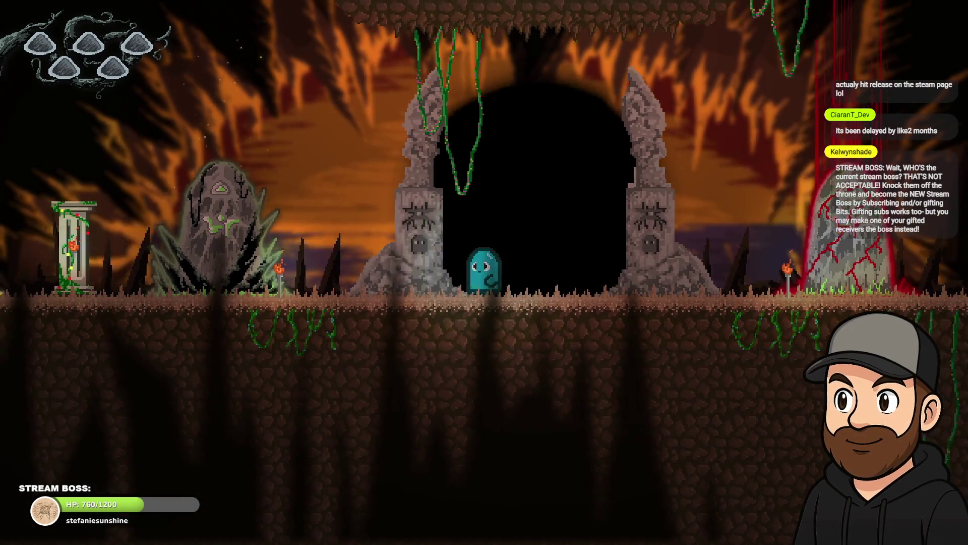
key(Right)
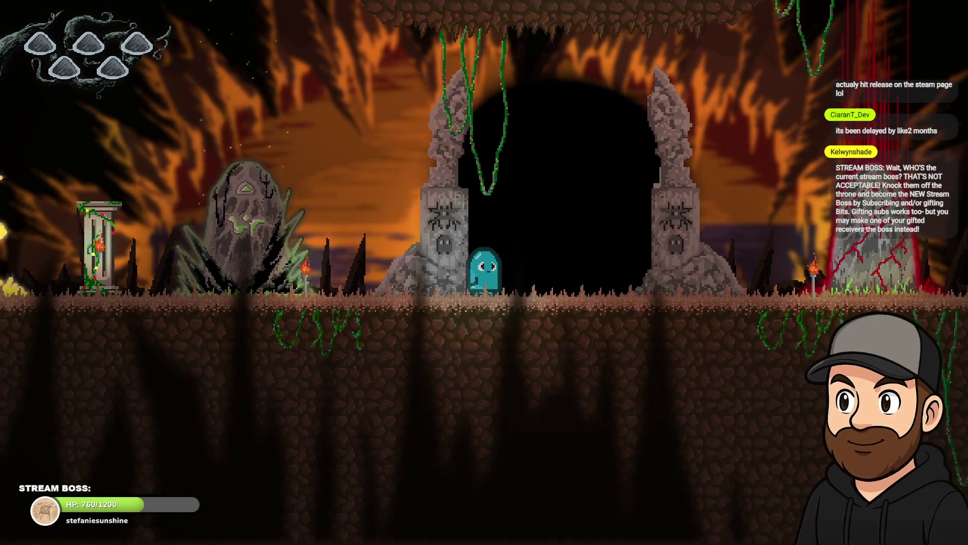
key(Right)
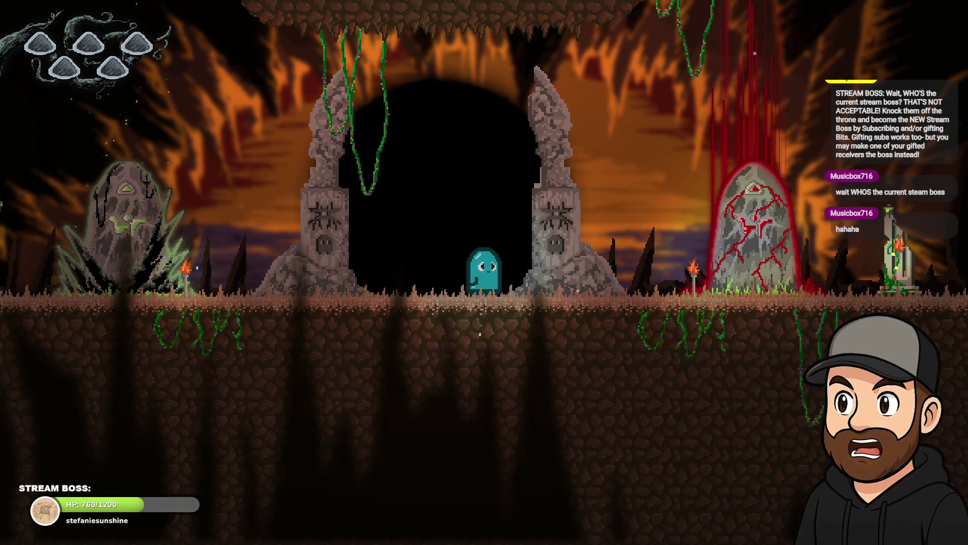
Step: Switch the preview to a window and walk the character between the portal arch and the red-cracked stone
key(Escape)
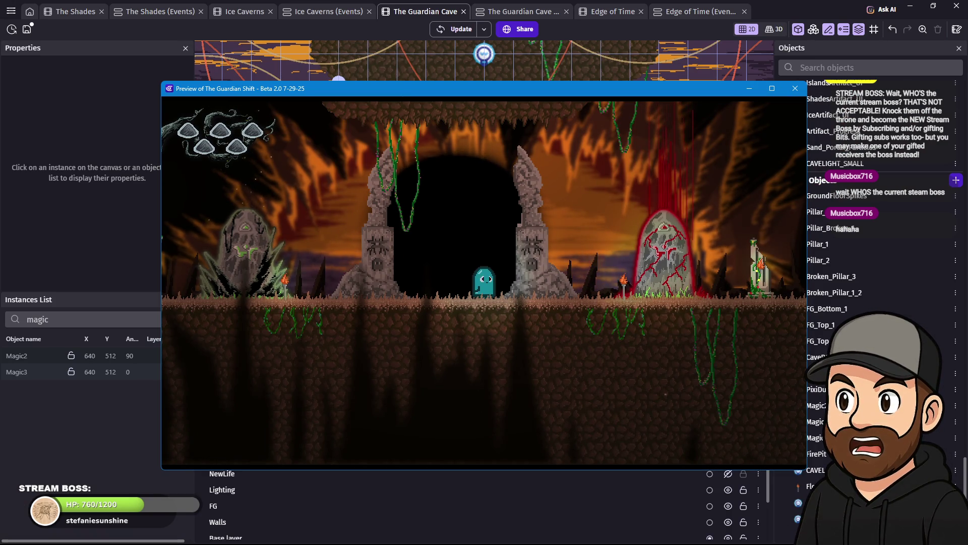
key(Left)
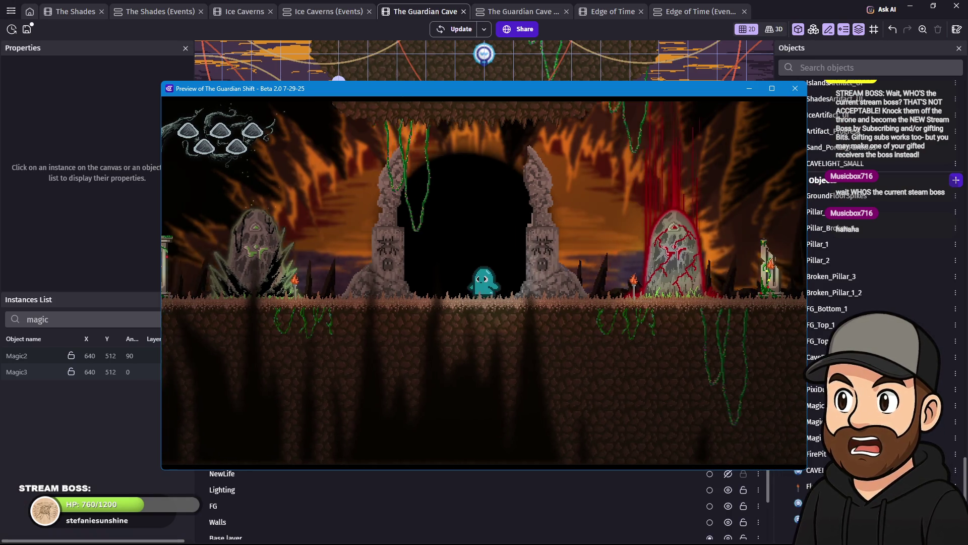
key(Right)
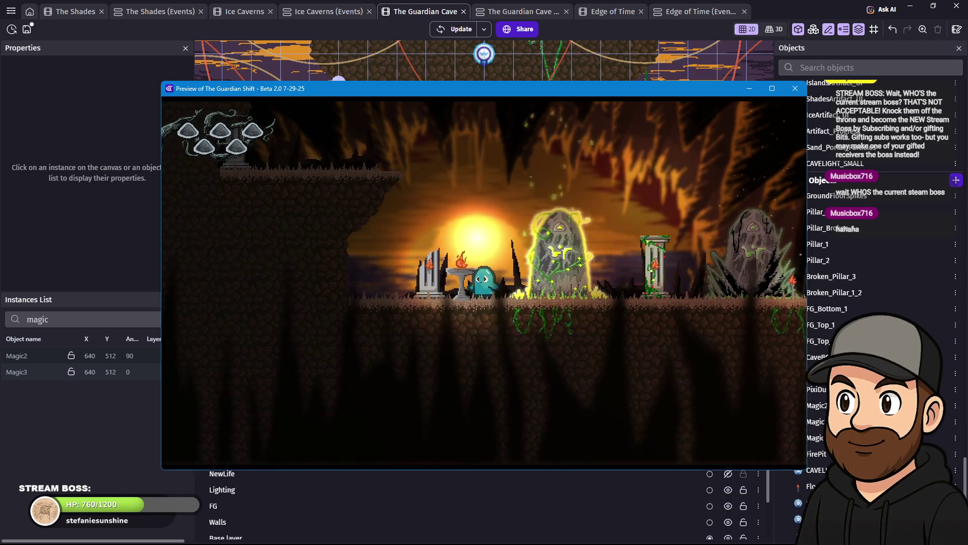
key(Right)
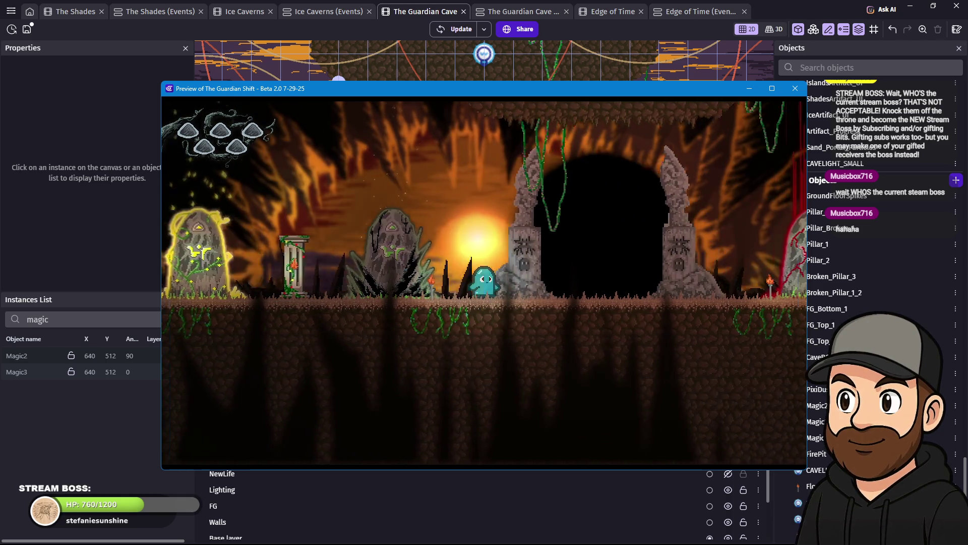
key(Right)
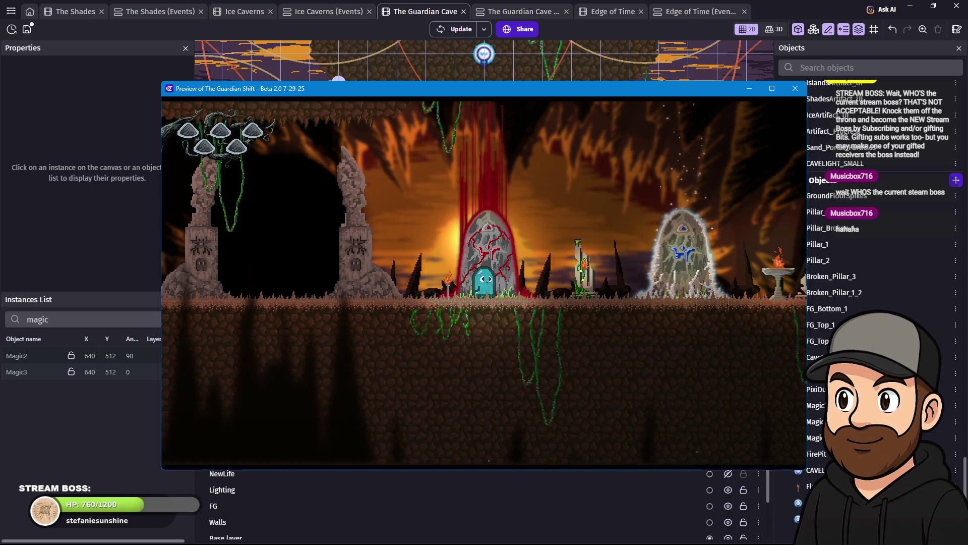
key(Left)
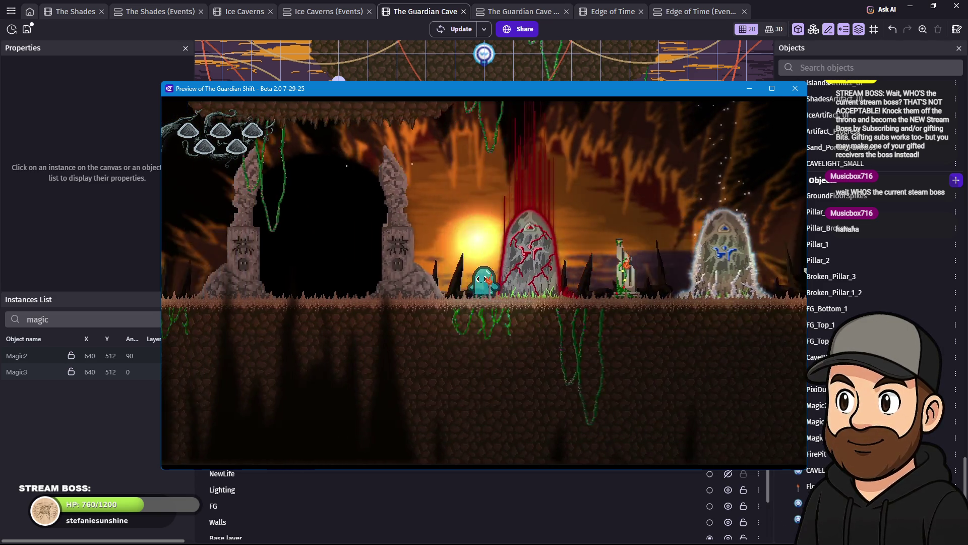
key(Left)
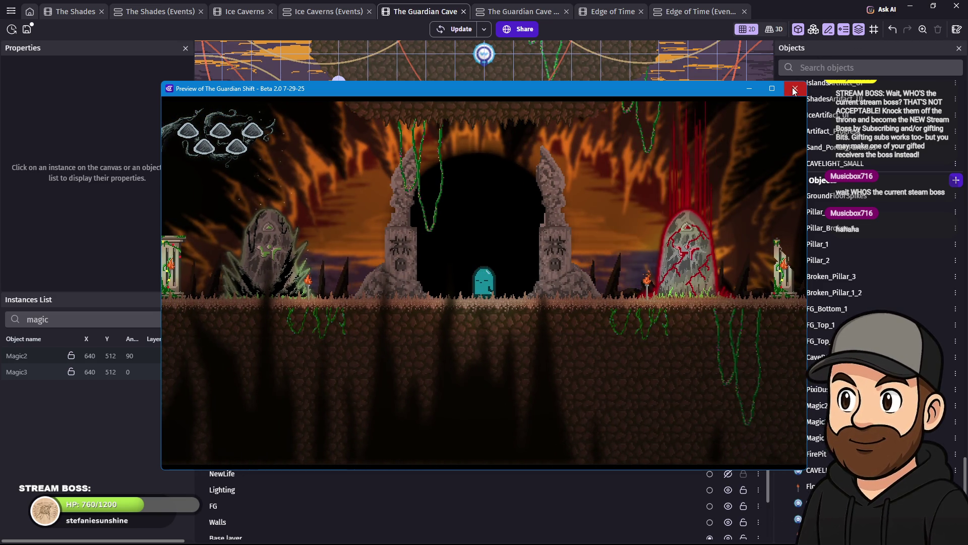
Step: Close the preview, inspect Magic3's emitter settings, and check the instance at the portal centre
click(796, 91)
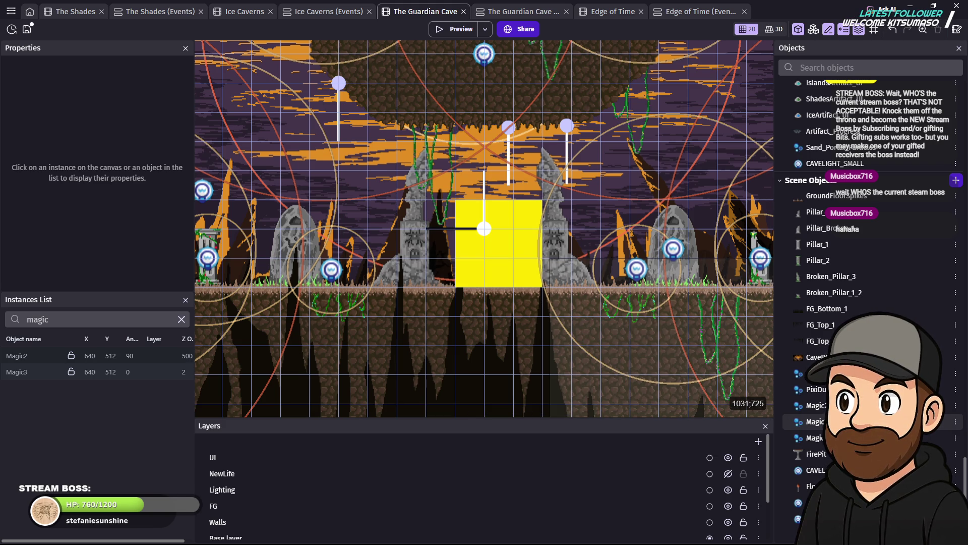
click(822, 424)
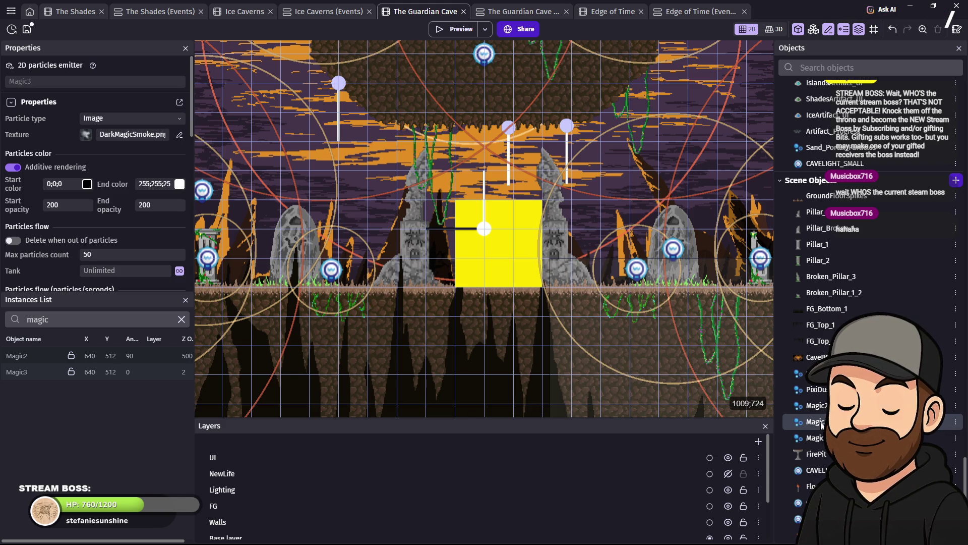
click(486, 225)
key(Escape)
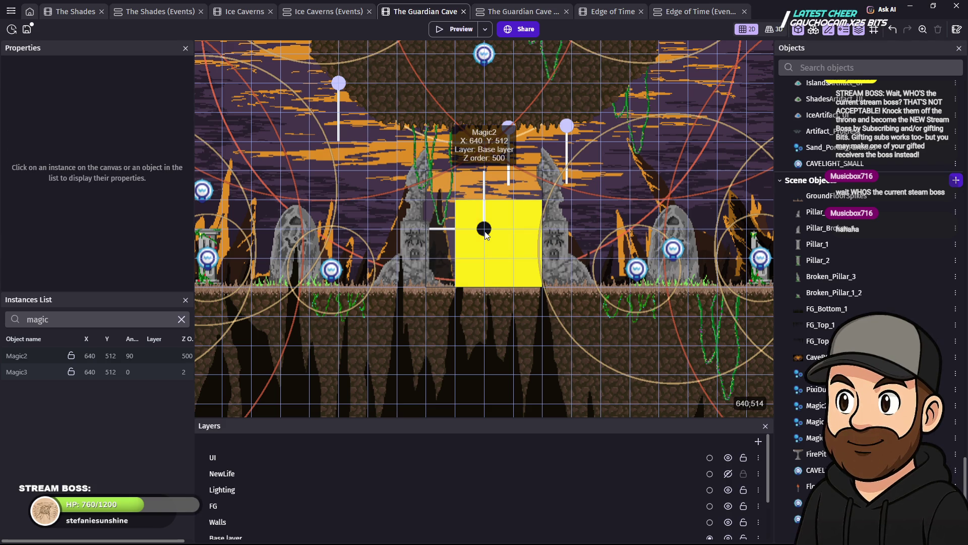
Step: Delete the Magic2 instance from the portal and confirm the result in a preview
click(485, 231)
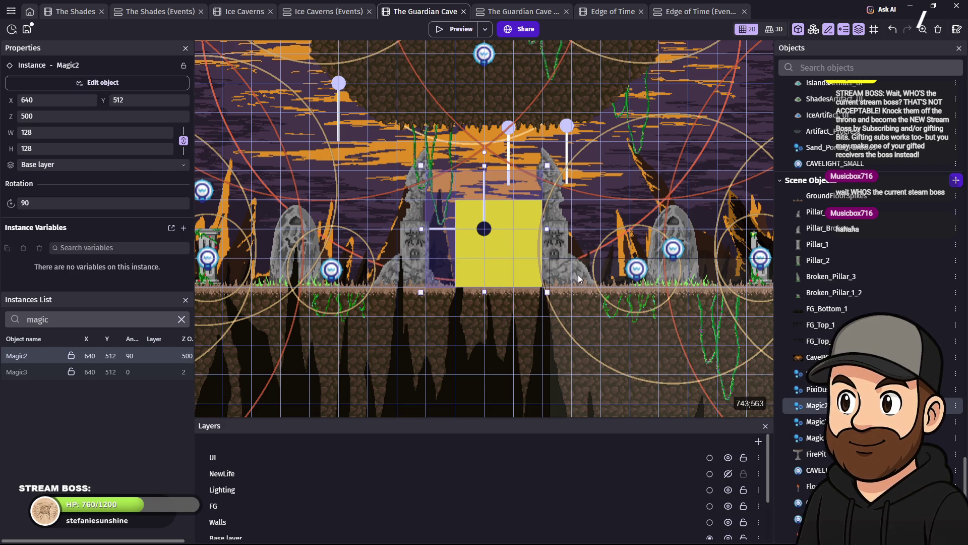
key(Delete)
key(F5)
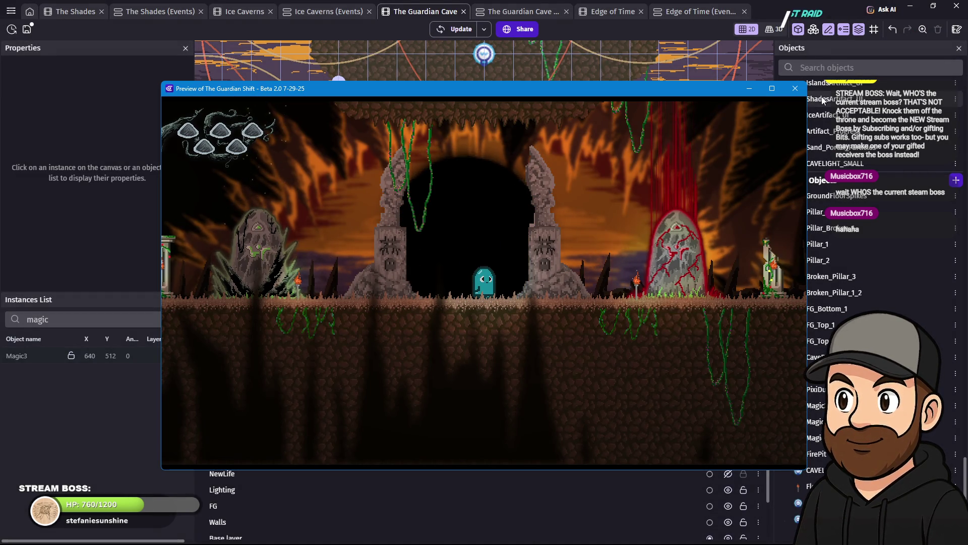
click(795, 89)
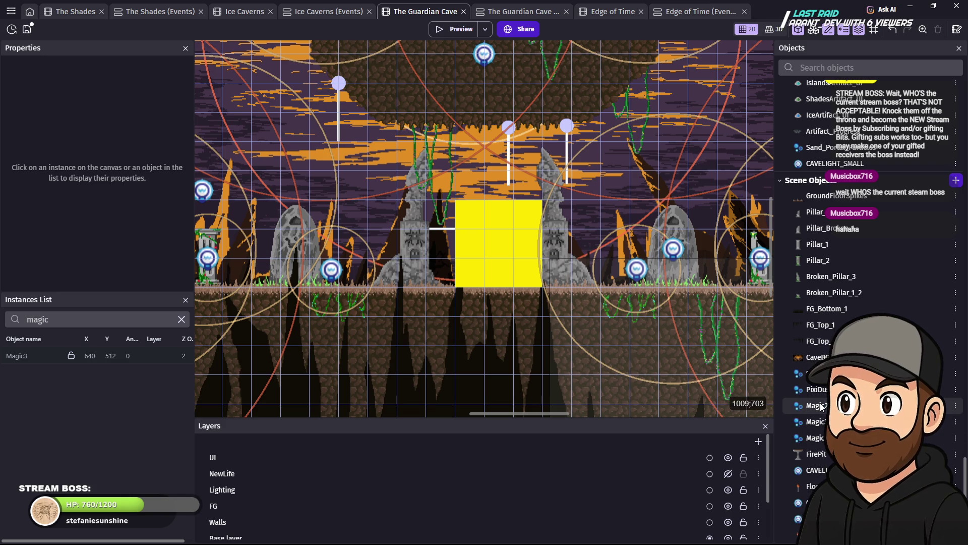
Step: Review the Magic2 and Magic3 emitter settings and bring up Magic3's actions menu
click(816, 407)
click(819, 422)
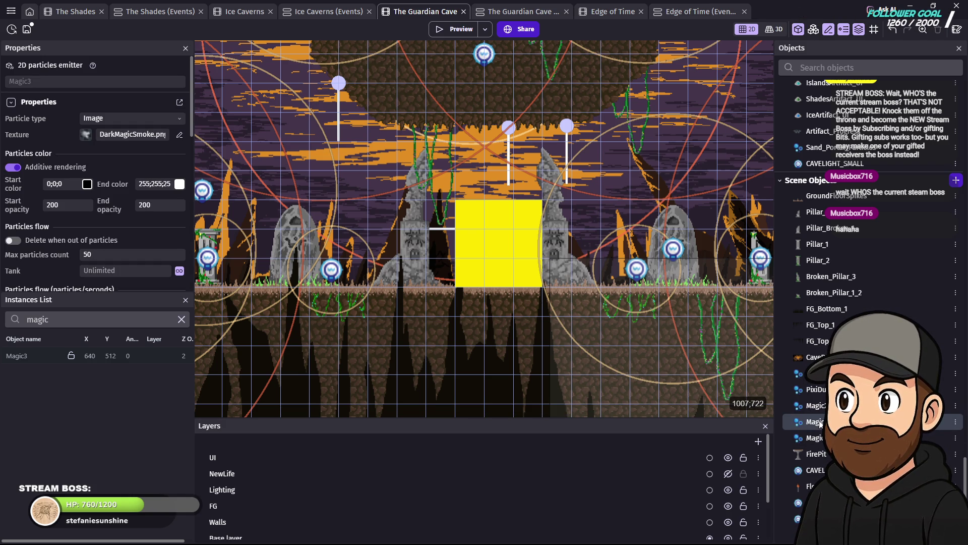
right_click(819, 424)
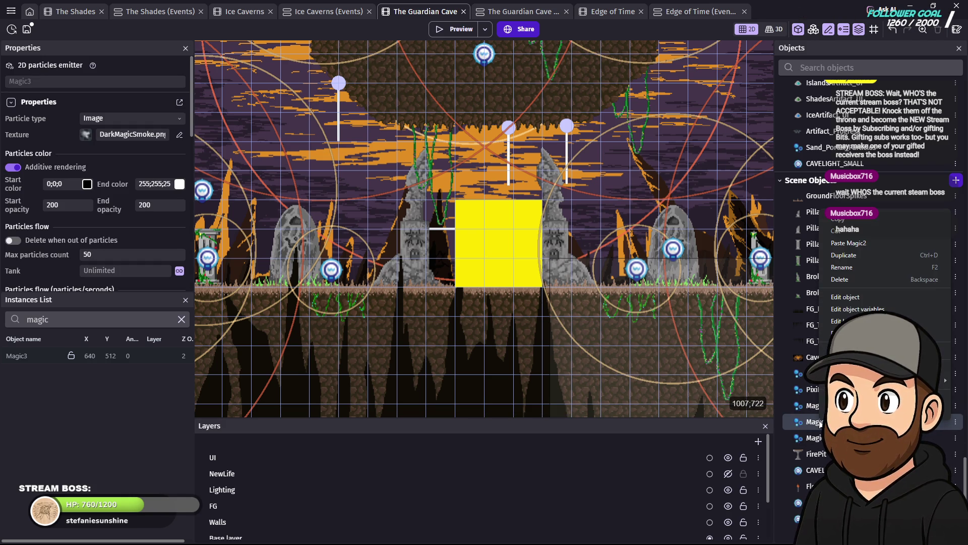
Step: Duplicate Magic3 as Magic4, place it at the portal centre 640, 512, and open its settings
click(864, 255)
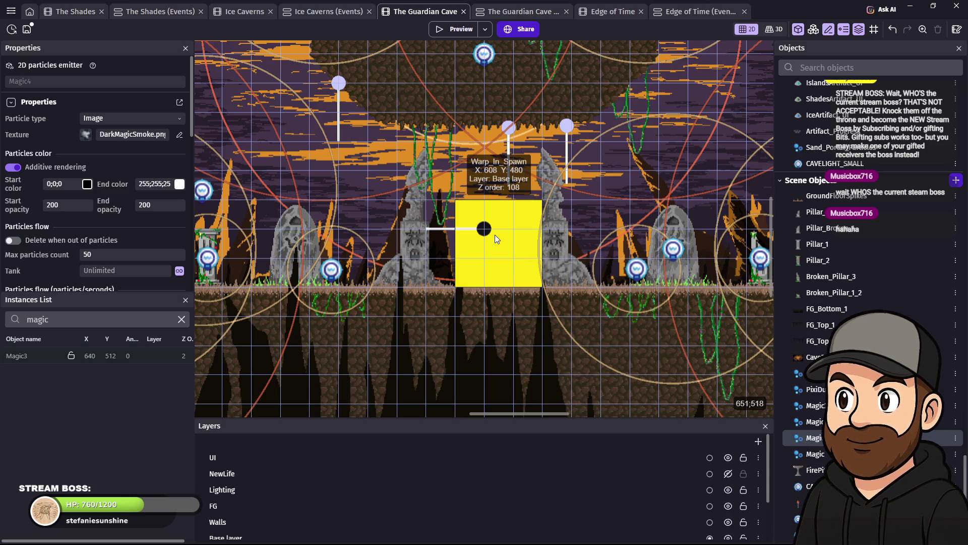
click(484, 235)
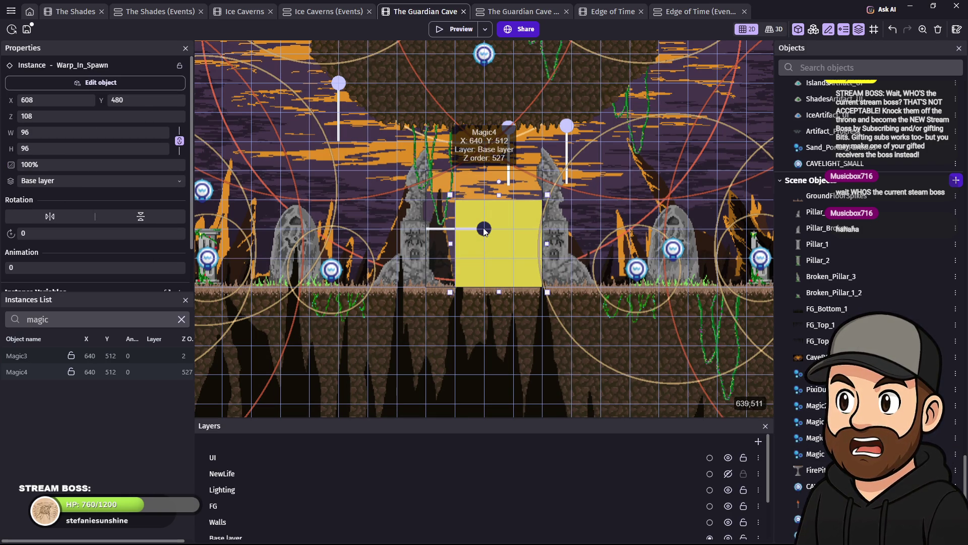
double_click(484, 229)
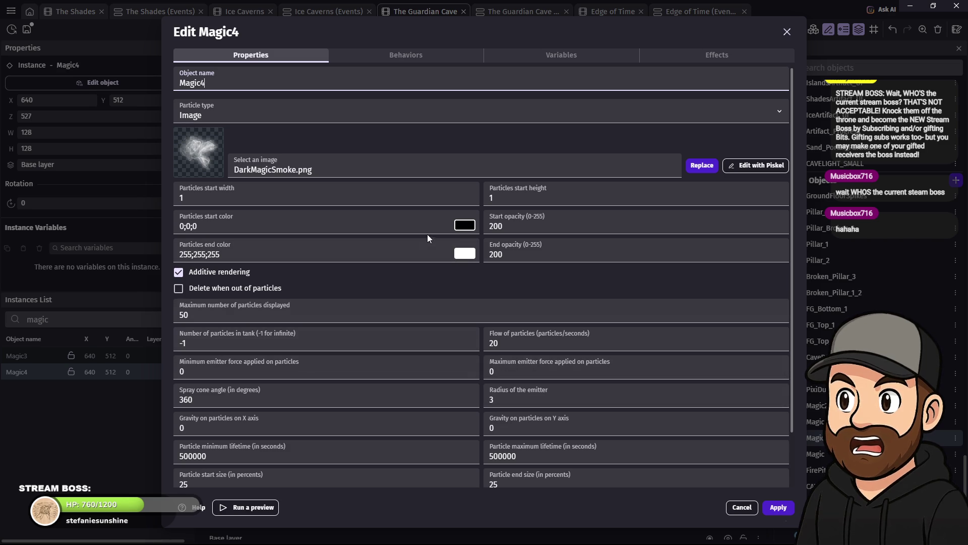
Step: Set Magic4's particle start colour to grey 88;88;88 and end colour to 78;78;78
click(465, 225)
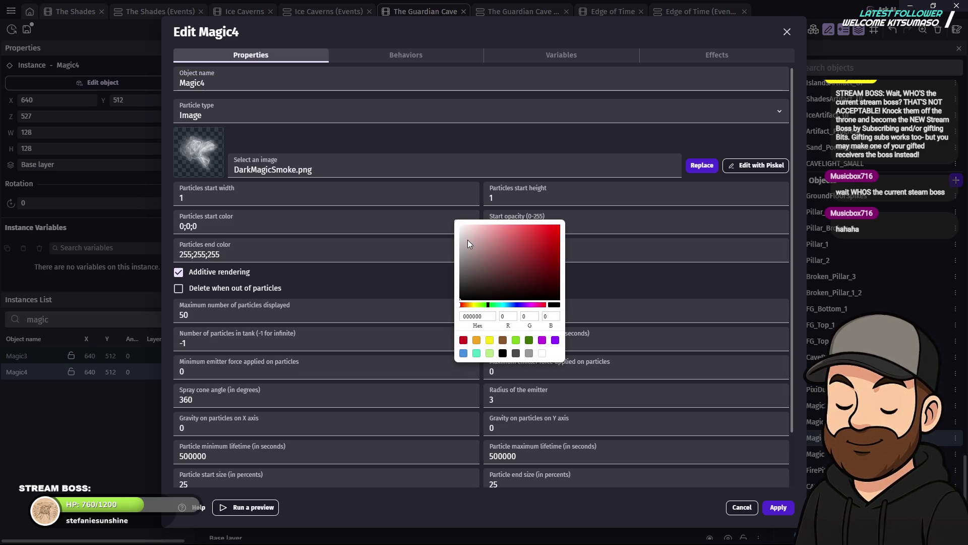
drag(445, 276, 441, 270)
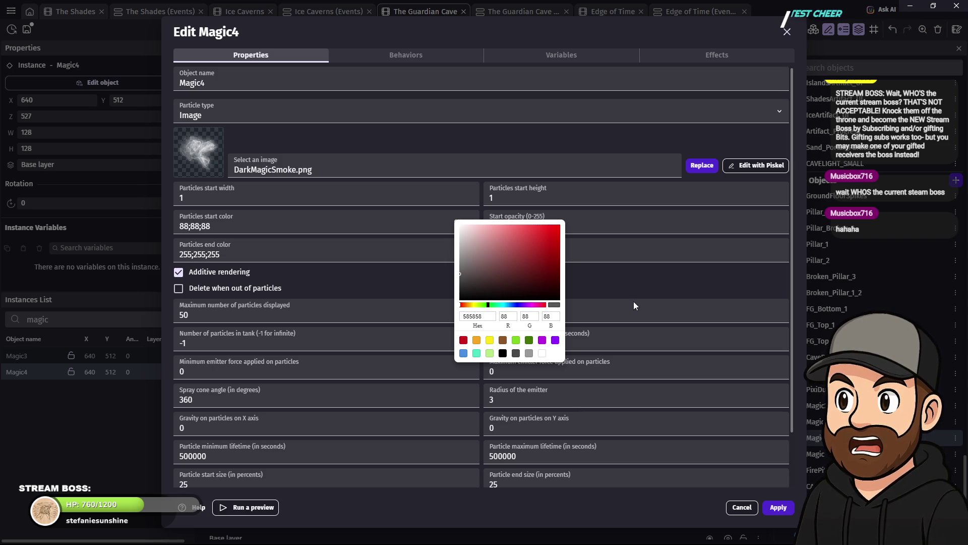
click(782, 509)
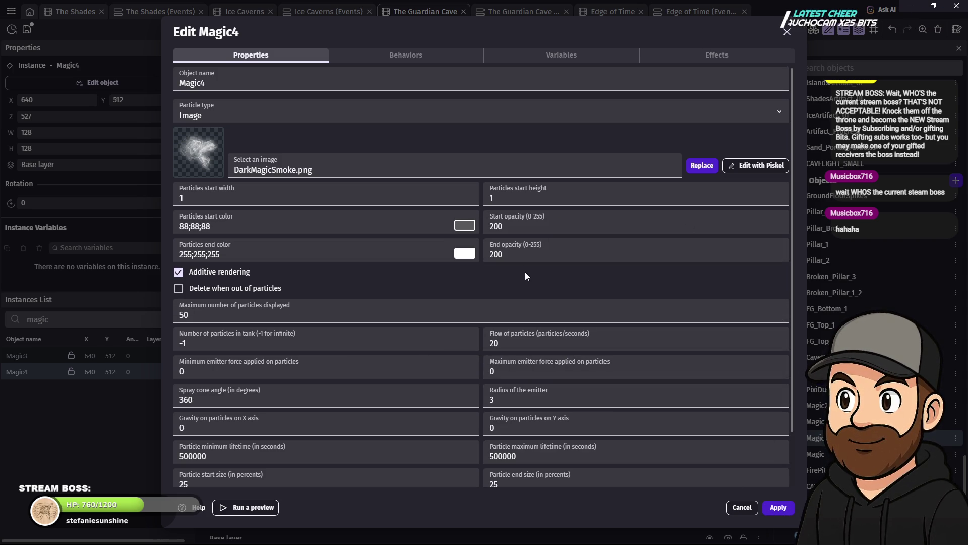
scroll(537, 280, down, 2)
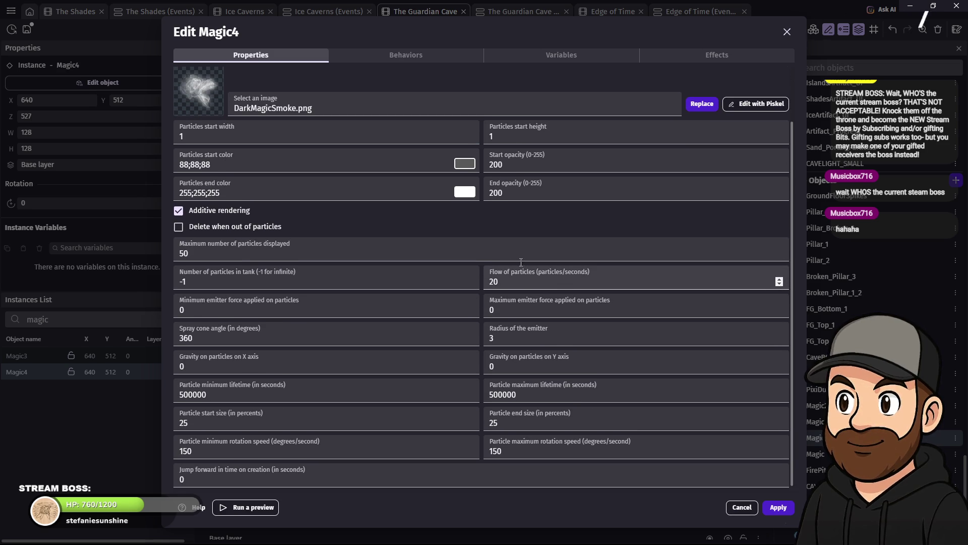
click(465, 192)
drag(481, 231, 426, 244)
click(643, 237)
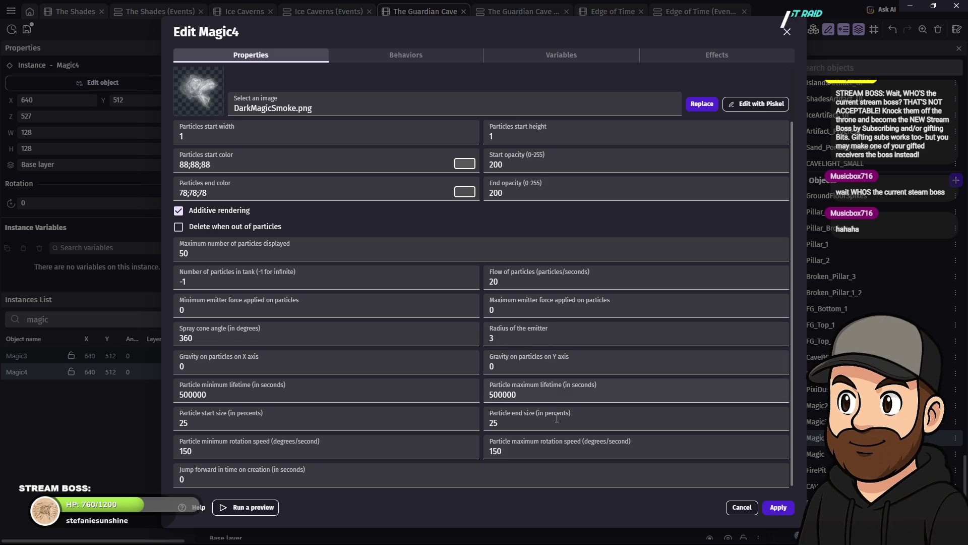
Step: Change Magic4's particle end size from 25 to 15 and apply the changes
drag(502, 421, 496, 424)
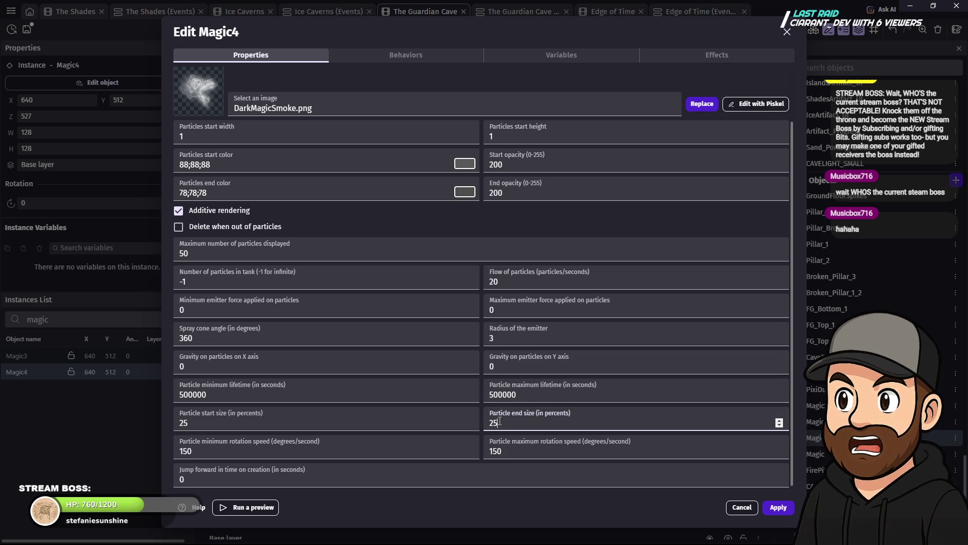
double_click(495, 423)
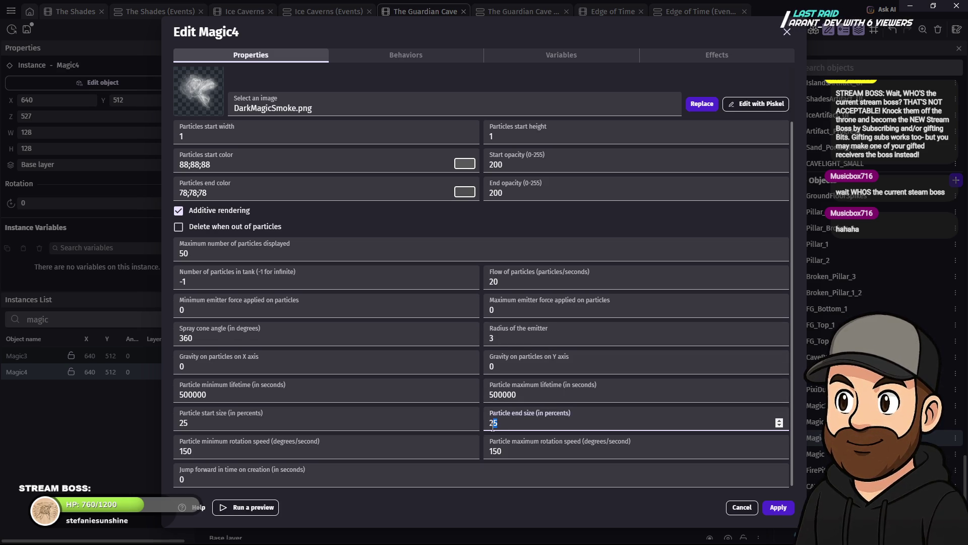
text(15)
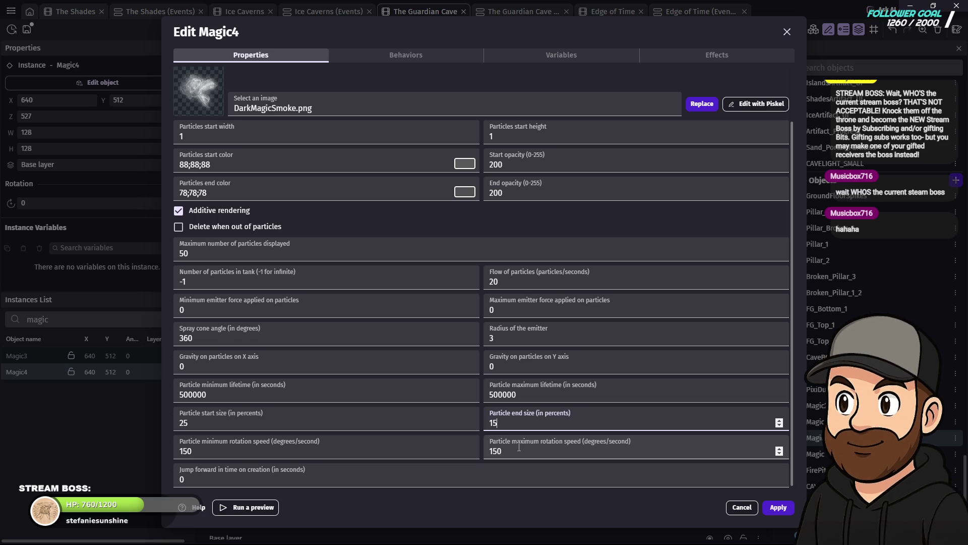
click(793, 428)
key(Return)
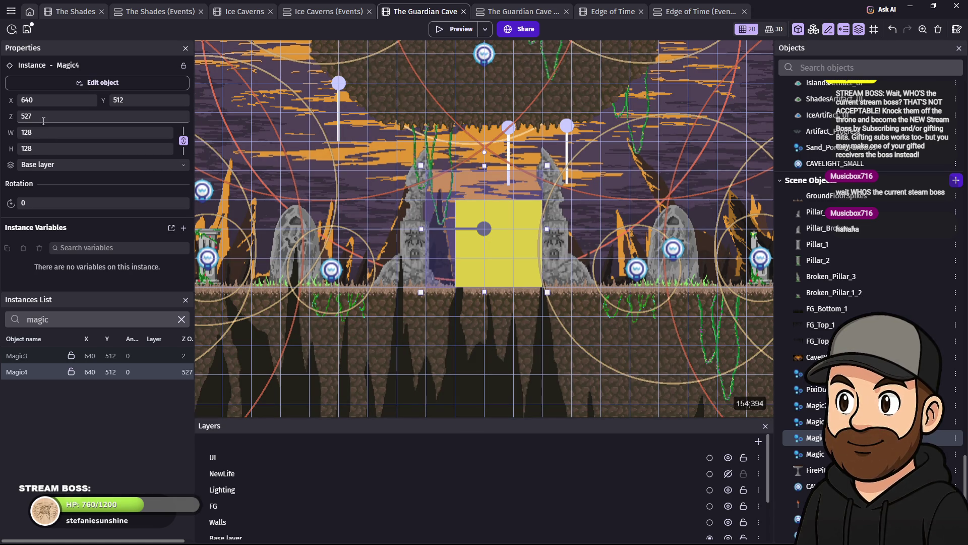
Step: Set the Magic4 instance's Z order to 3 and preview the white portal glow
double_click(26, 116)
text(3)
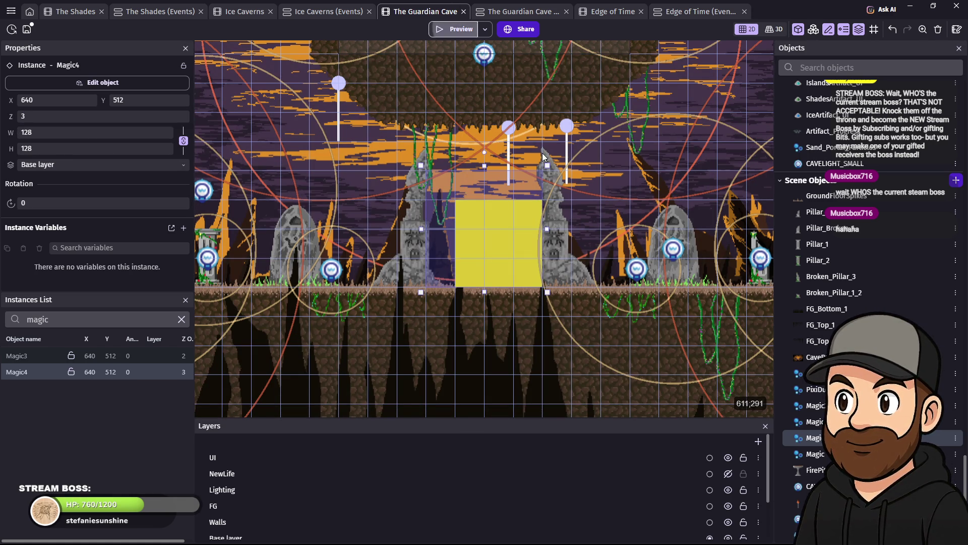
click(459, 30)
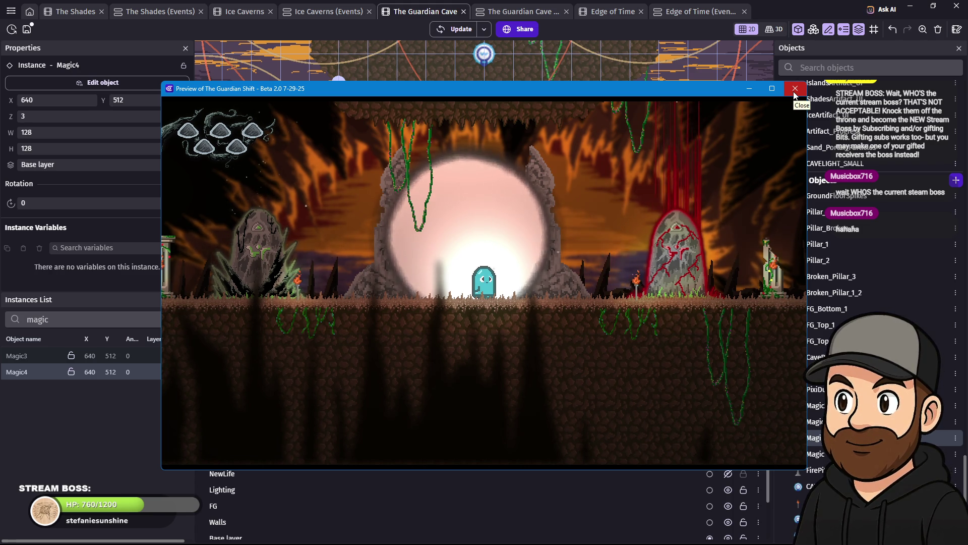
click(794, 91)
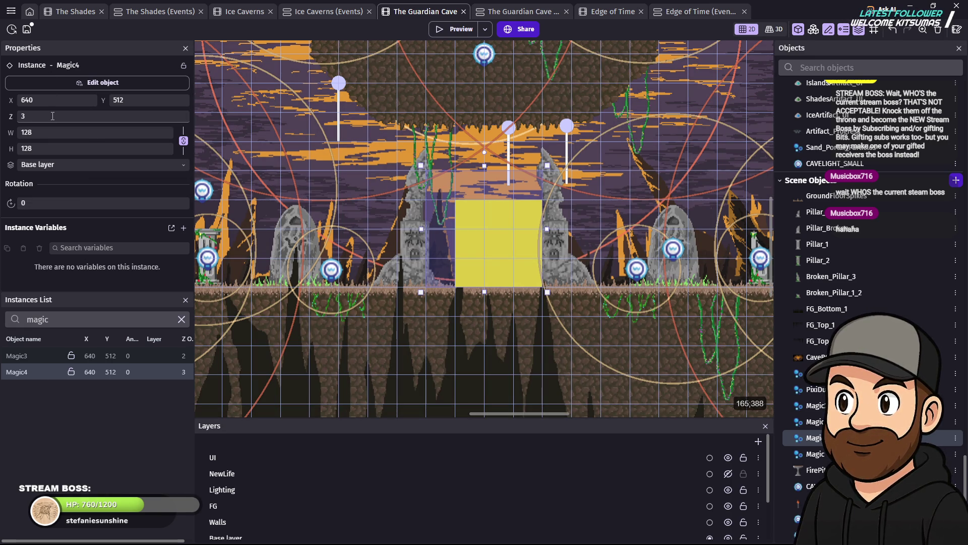
Step: Give Magic4 Z order 200 and start and end opacity 250, then nudge it to 640, 544
drag(53, 116, 15, 121)
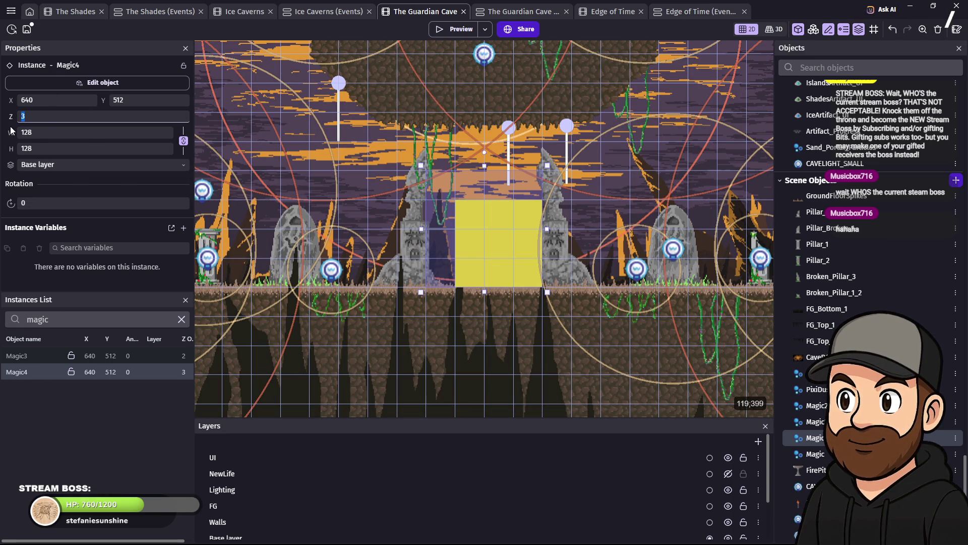
text(200)
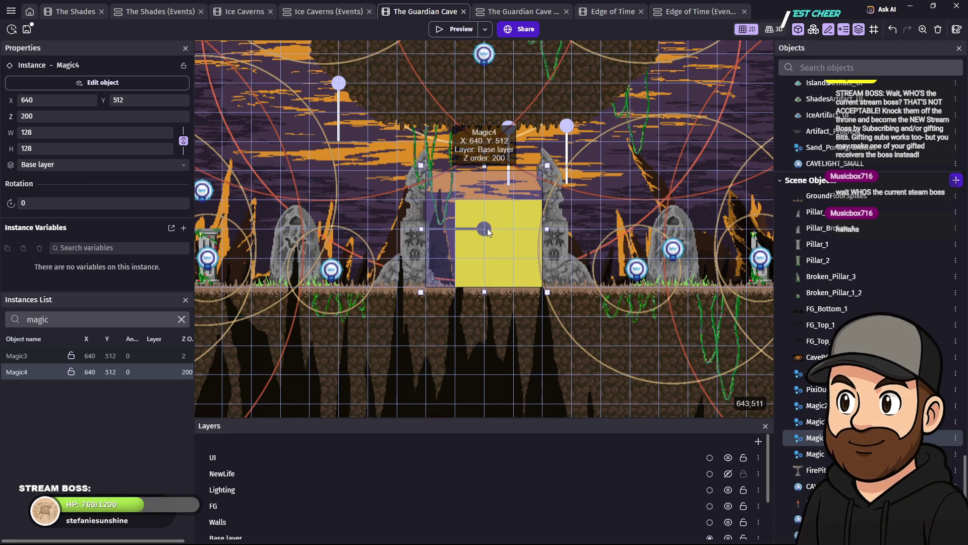
double_click(484, 228)
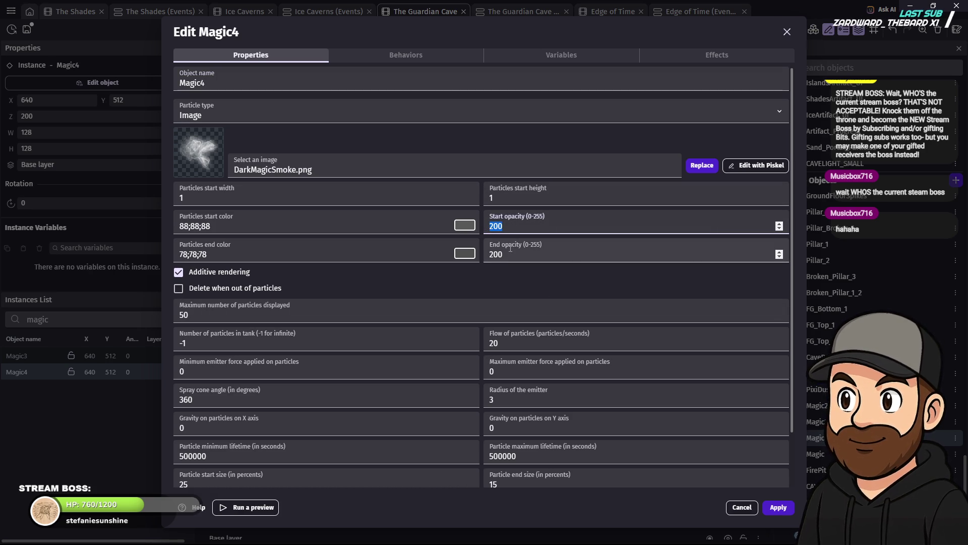
text(250)
key(Tab)
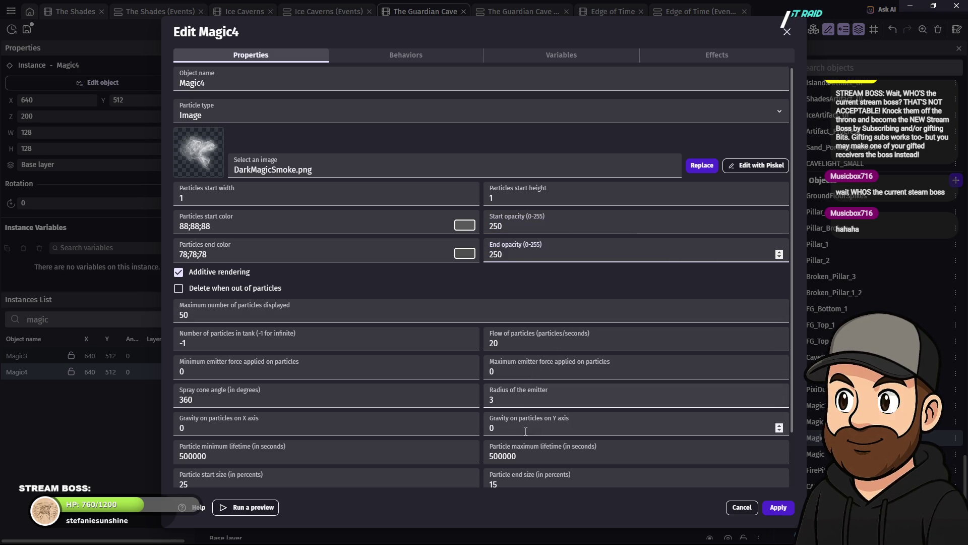
scroll(527, 421, down, 3)
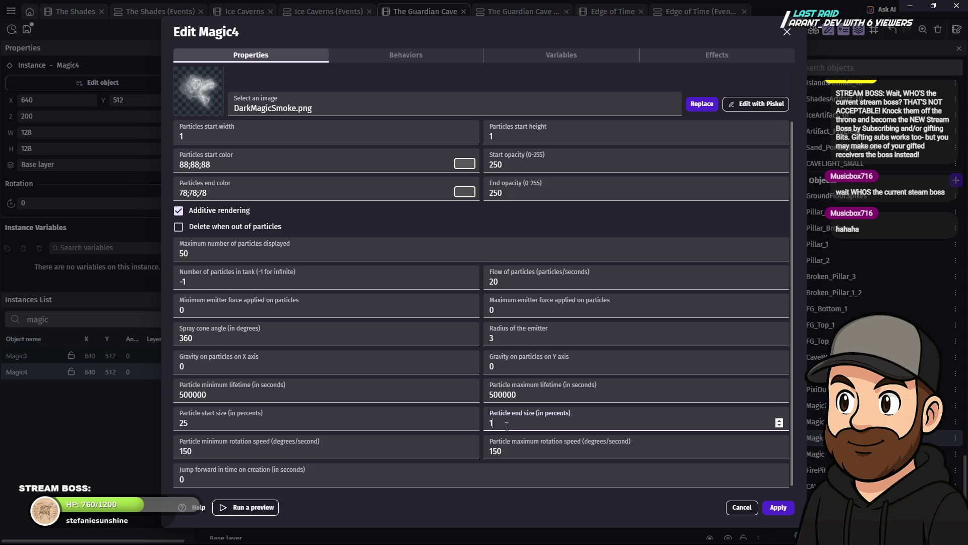
click(777, 512)
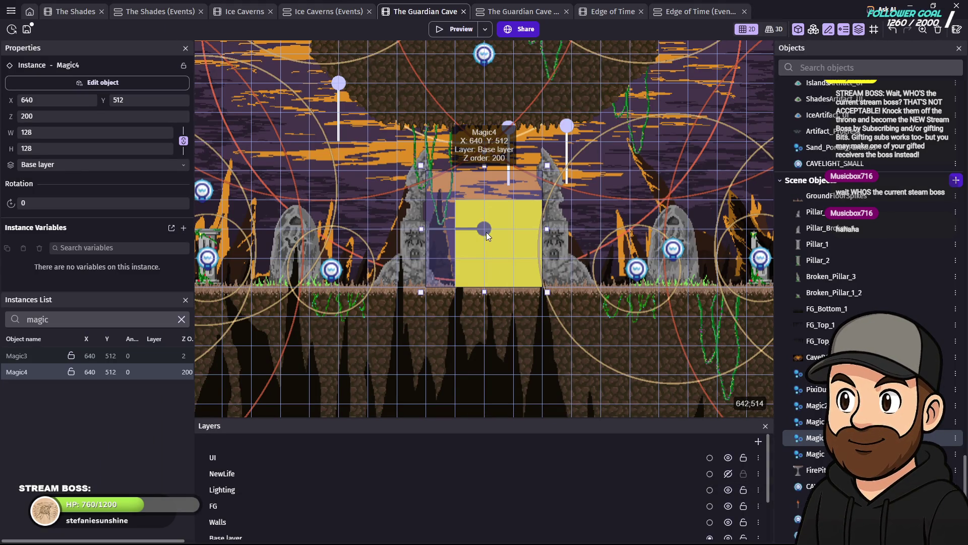
drag(486, 243, 486, 252)
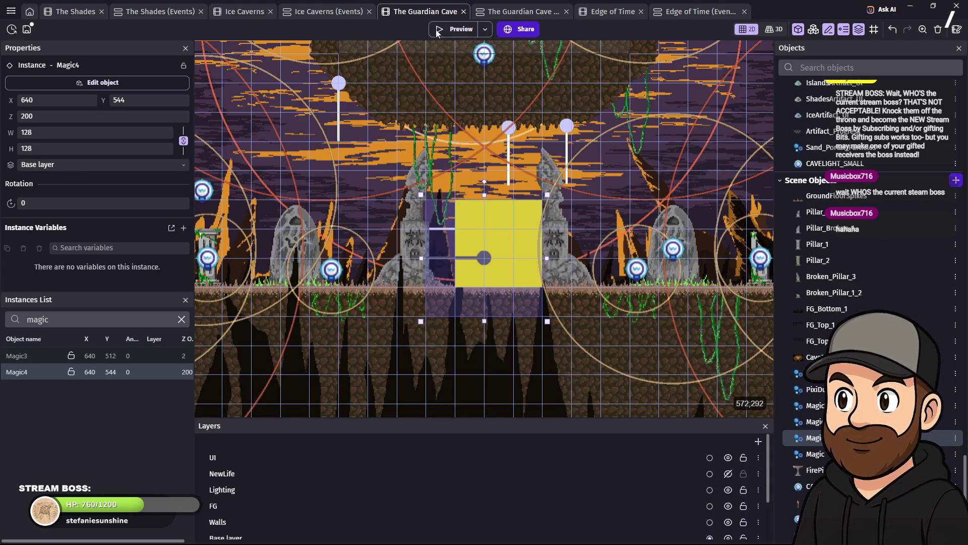
click(456, 31)
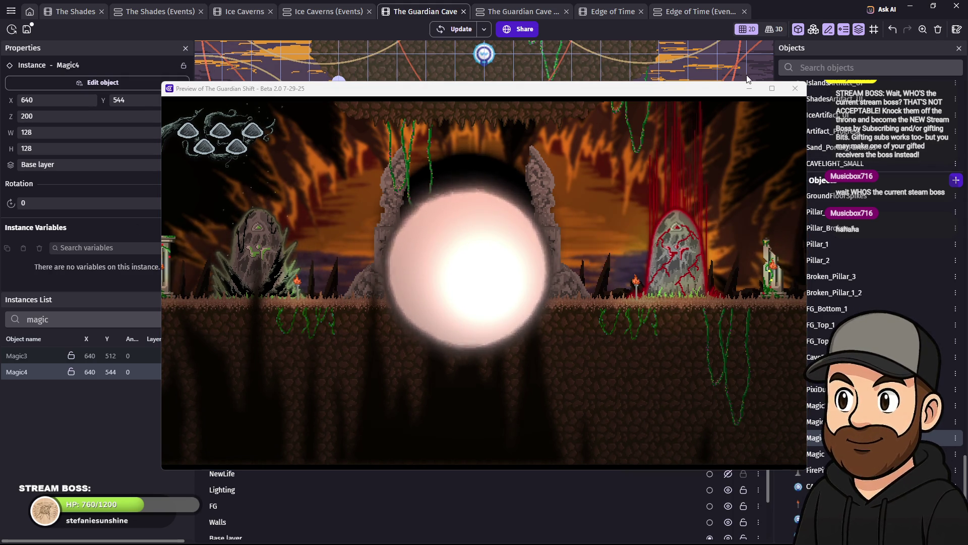
click(795, 88)
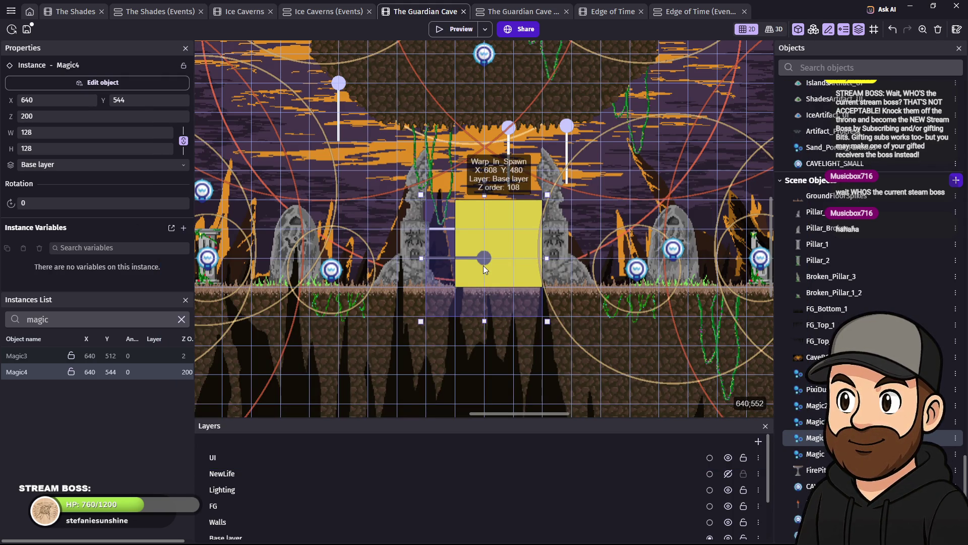
double_click(486, 262)
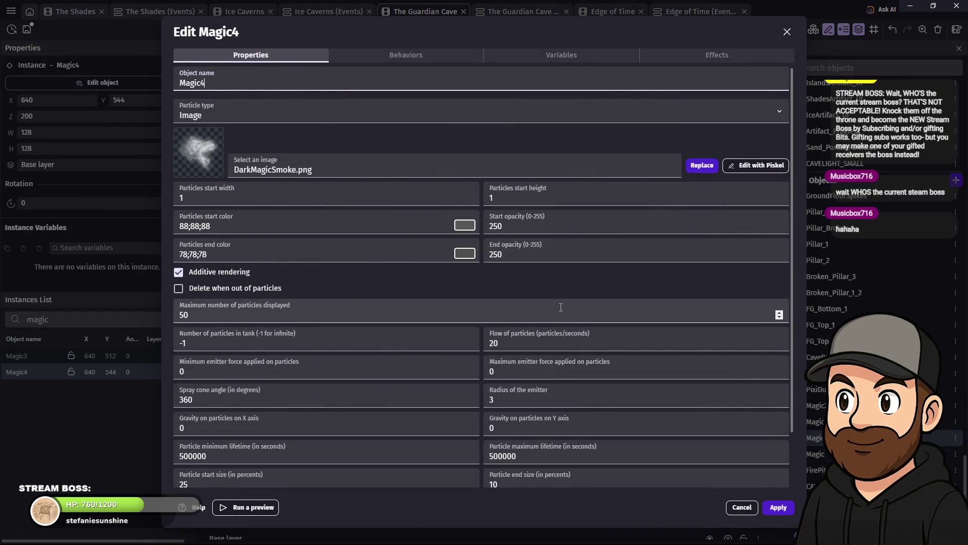
Step: Set Magic4's particle start and end size to 20 percent
scroll(550, 338, down, 3)
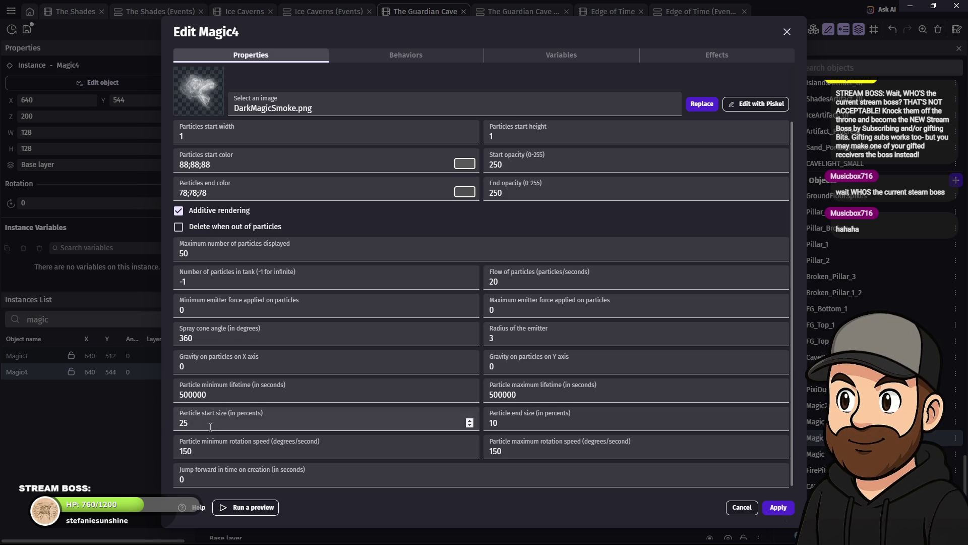
click(507, 421)
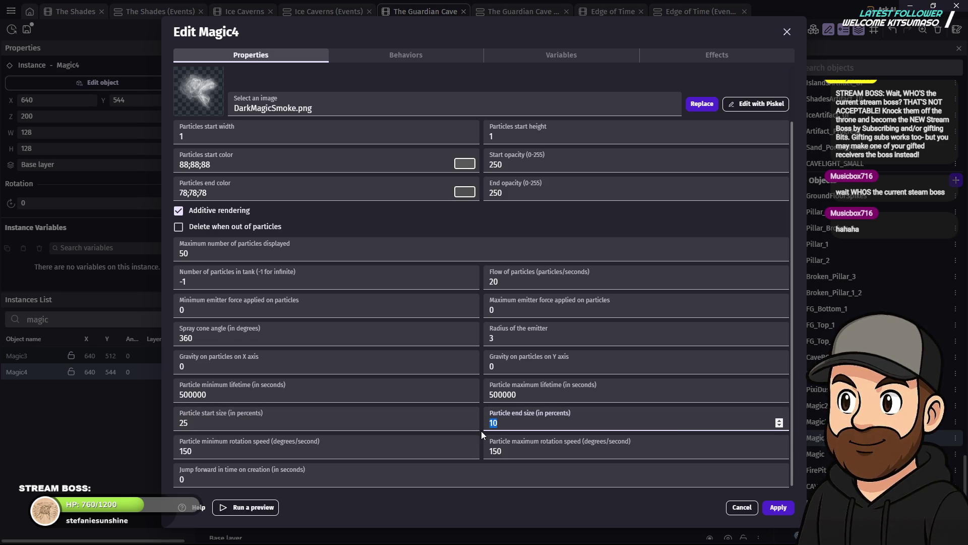
key(shift+Tab)
text(20)
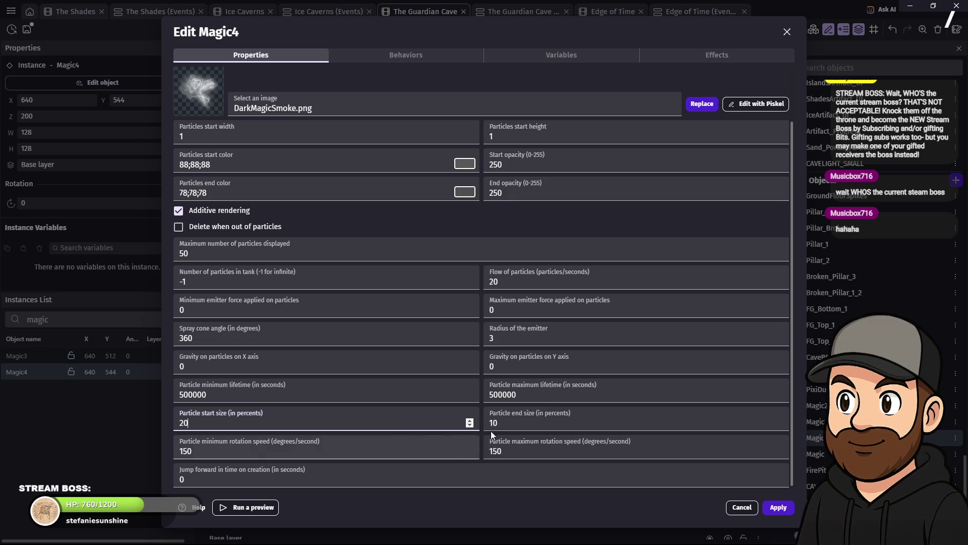
double_click(507, 421)
text(20)
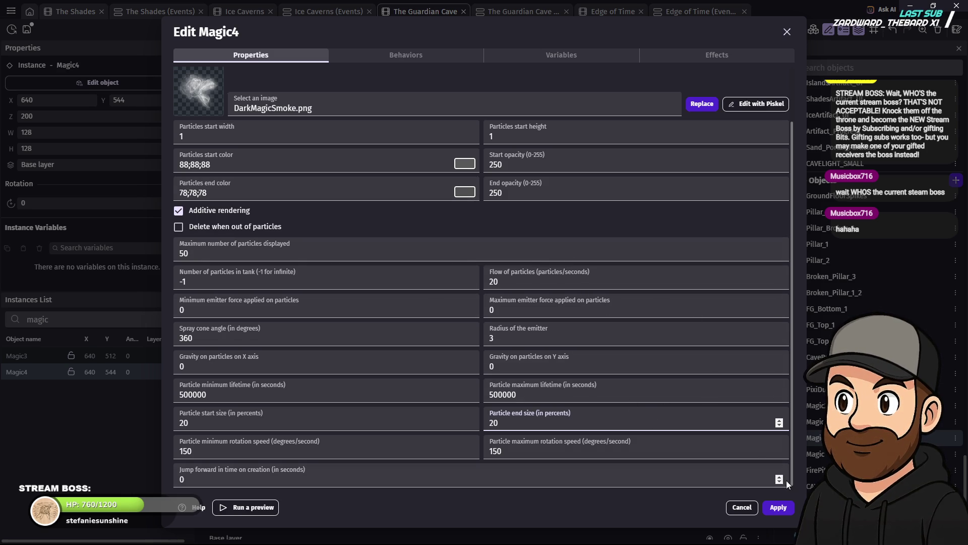
Step: Darken Magic4's particle start colour to 65;65;65 and apply the changes
click(474, 168)
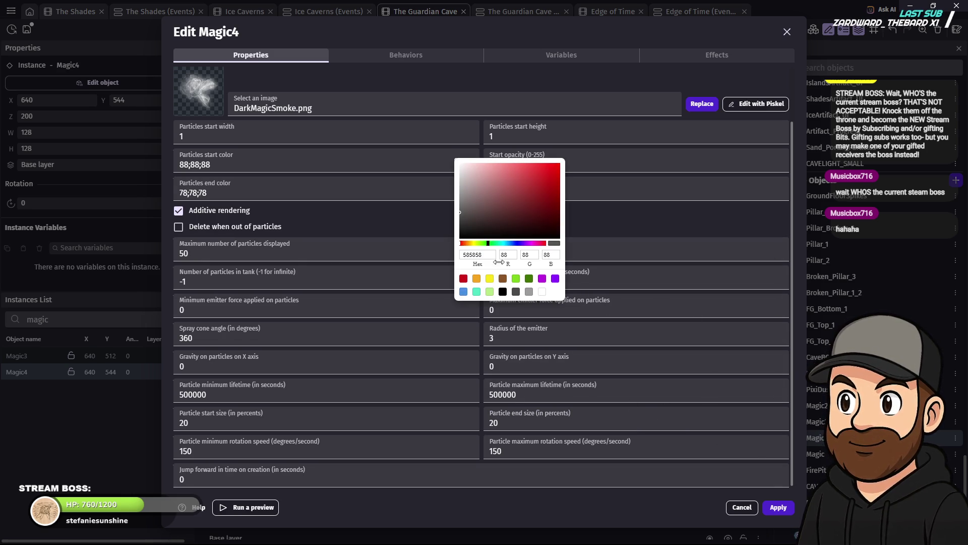
drag(467, 220, 456, 220)
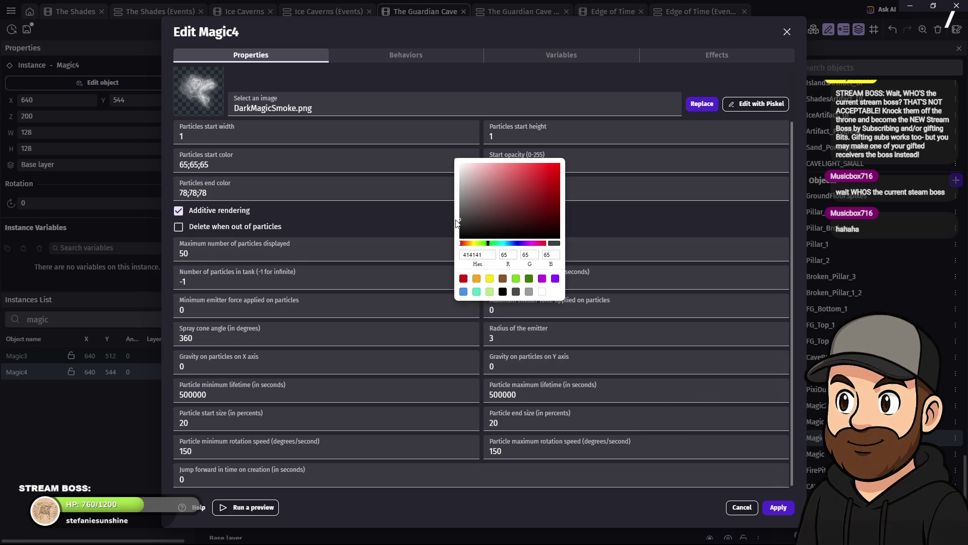
click(737, 281)
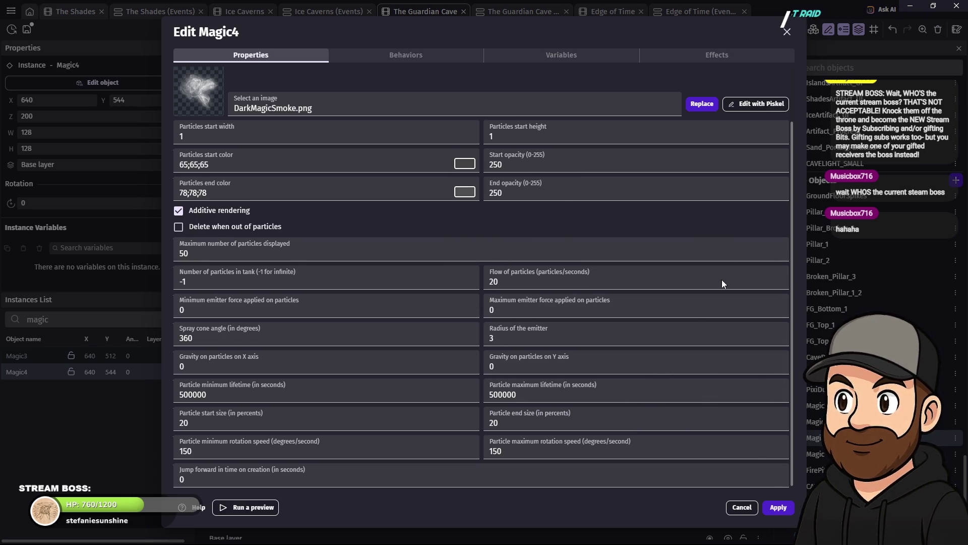
click(779, 507)
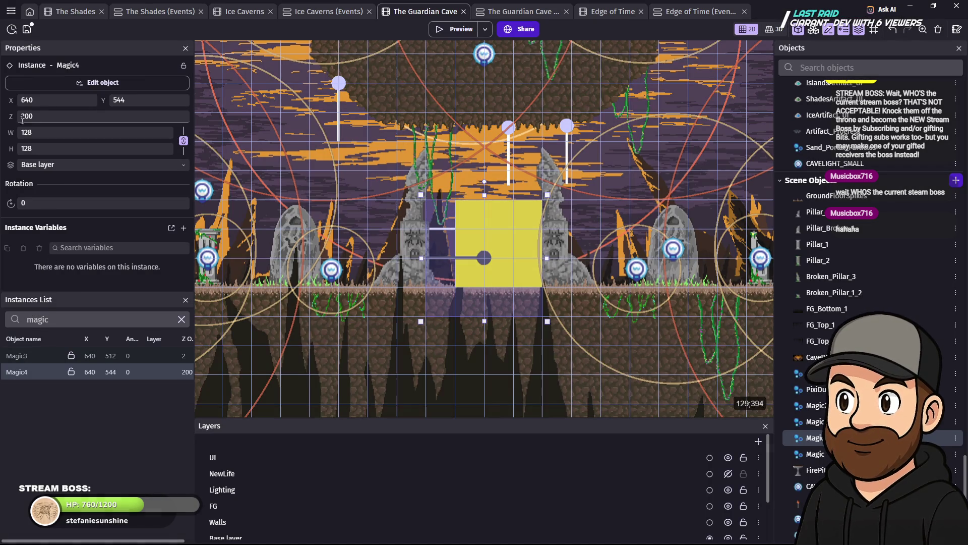
Step: Change the Magic4 emitter's Z order to 3
double_click(21, 121)
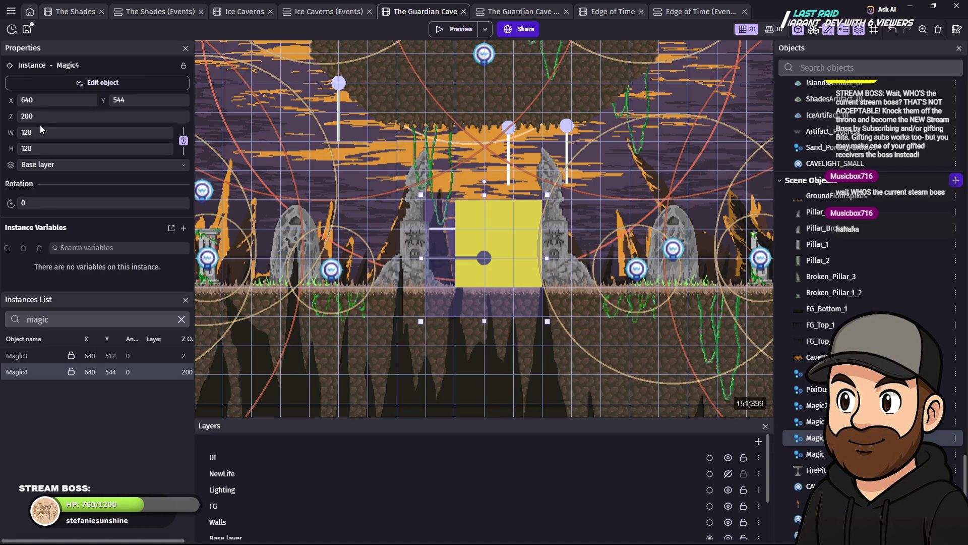
text(3)
key(Return)
Step: Preview the game, walking the character left and right to check the portal glow
click(446, 30)
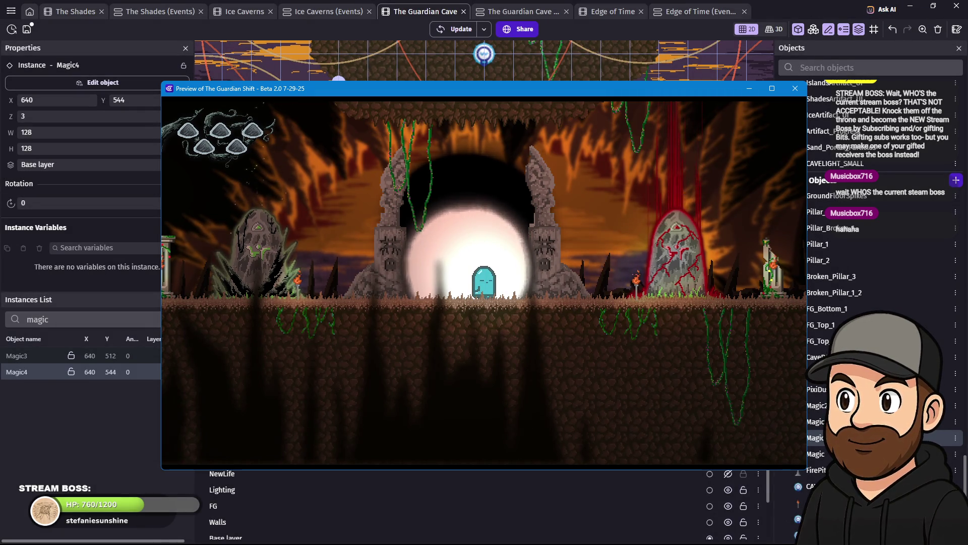
key(Left)
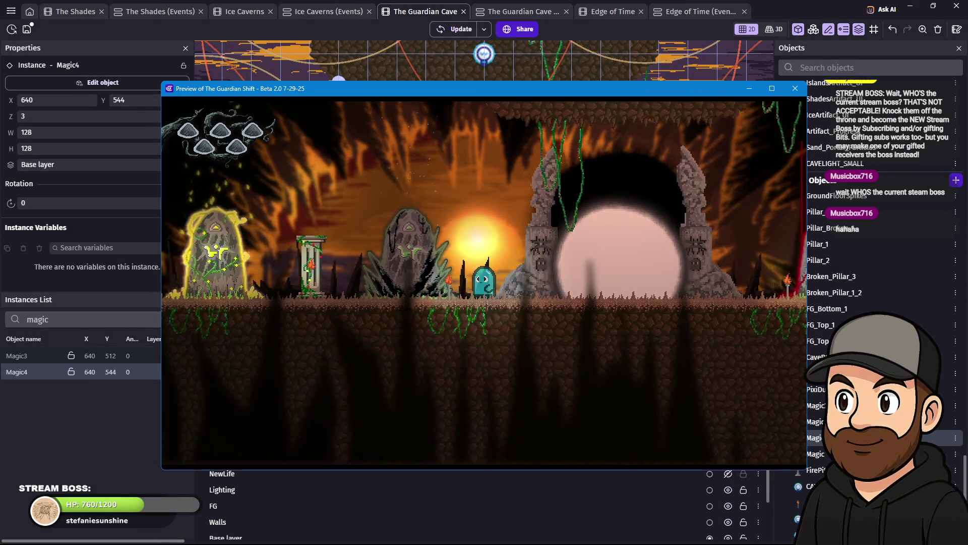
key(Right)
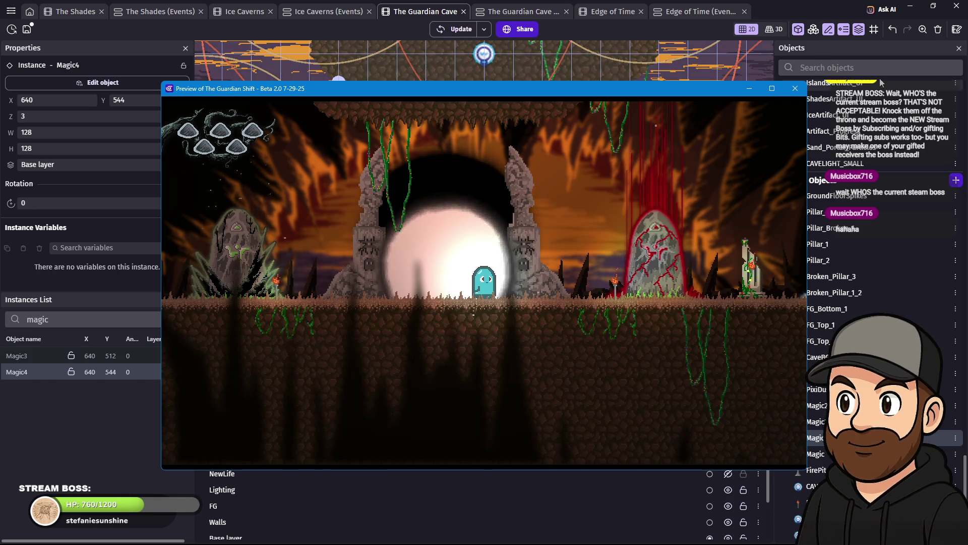
click(796, 89)
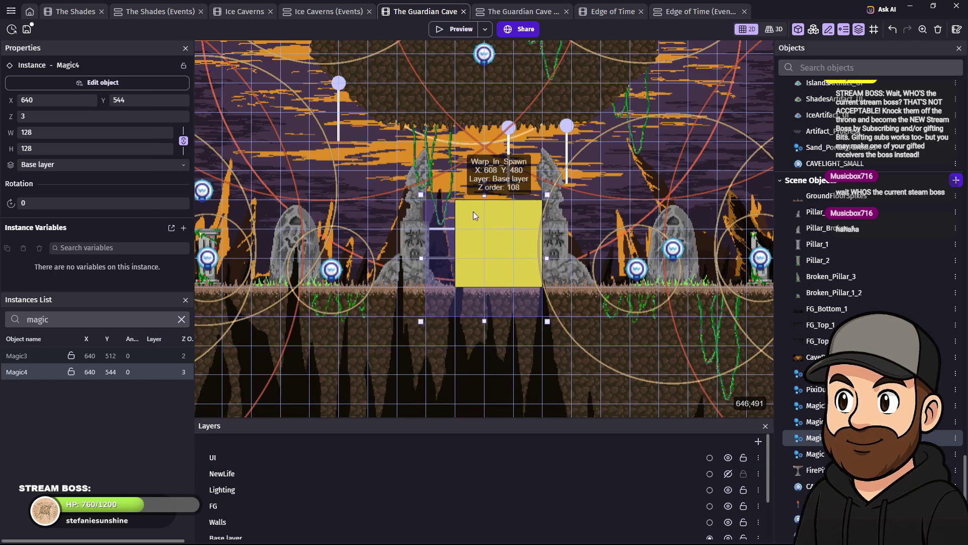
Step: Set the FinalPortal pillars' Z order to 4 and preview the layering by walking the character
click(412, 258)
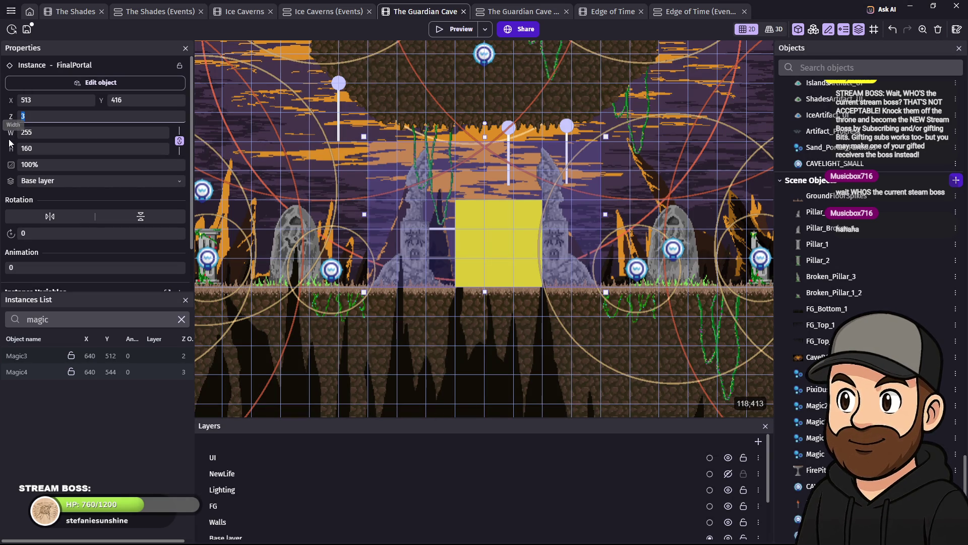
text(4)
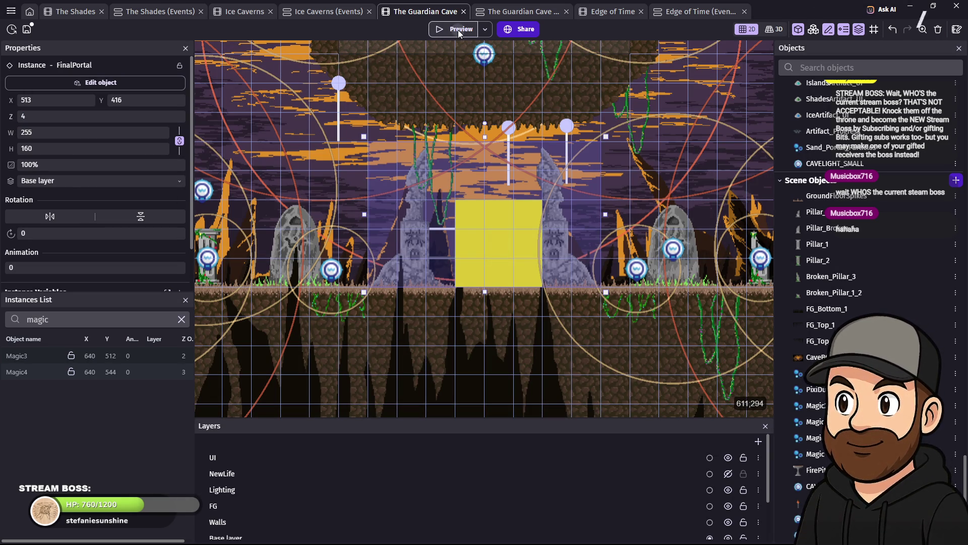
click(458, 29)
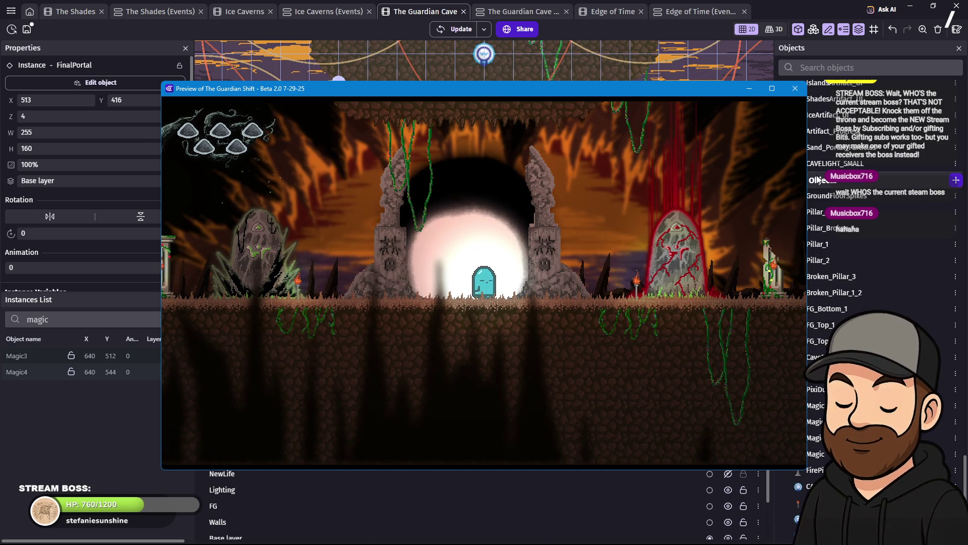
key(Right)
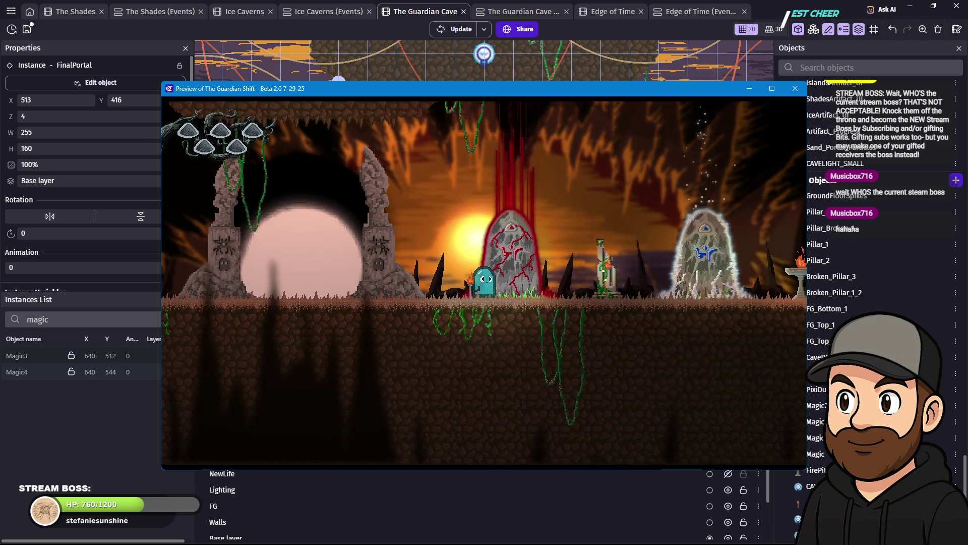
key(Left)
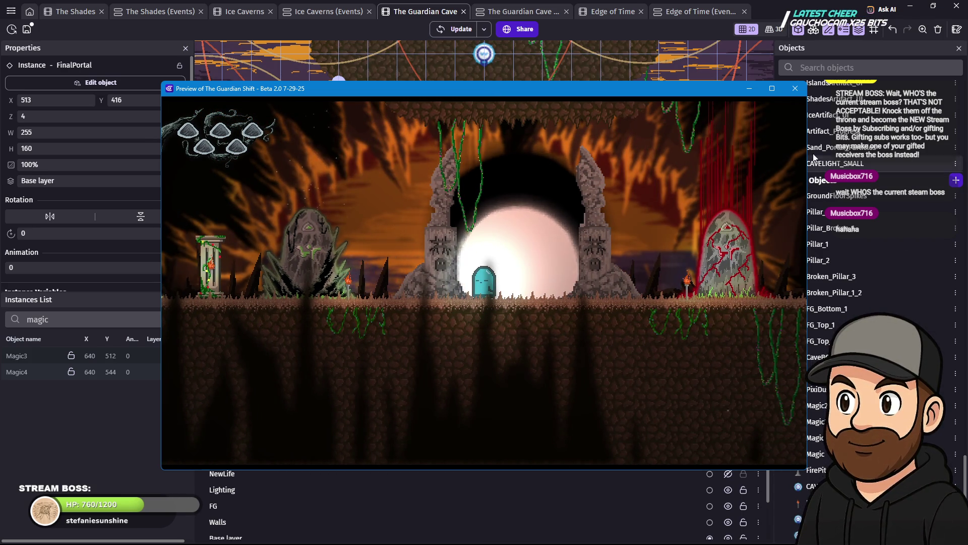
click(796, 89)
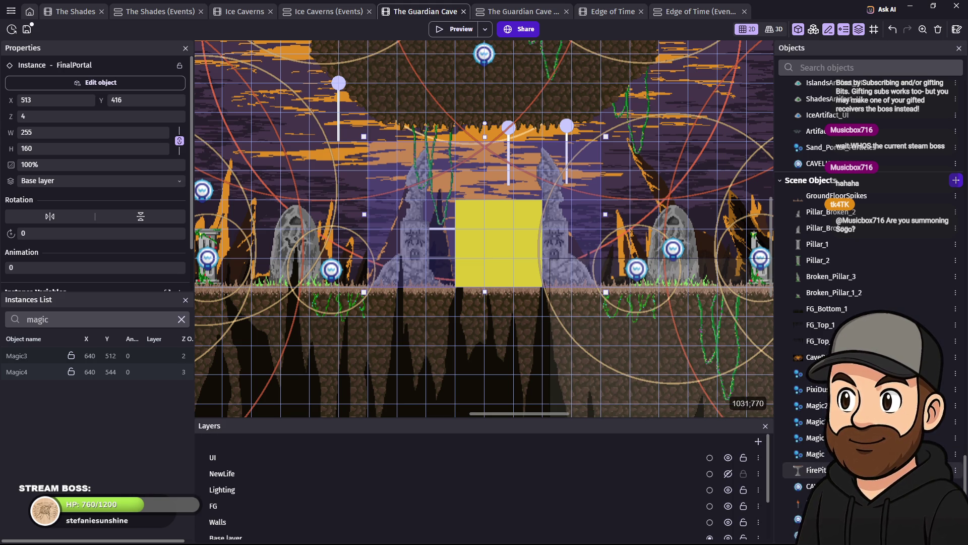
Step: Delete the Magic4 object, confirm the removal, and save the project
click(814, 438)
key(Delete)
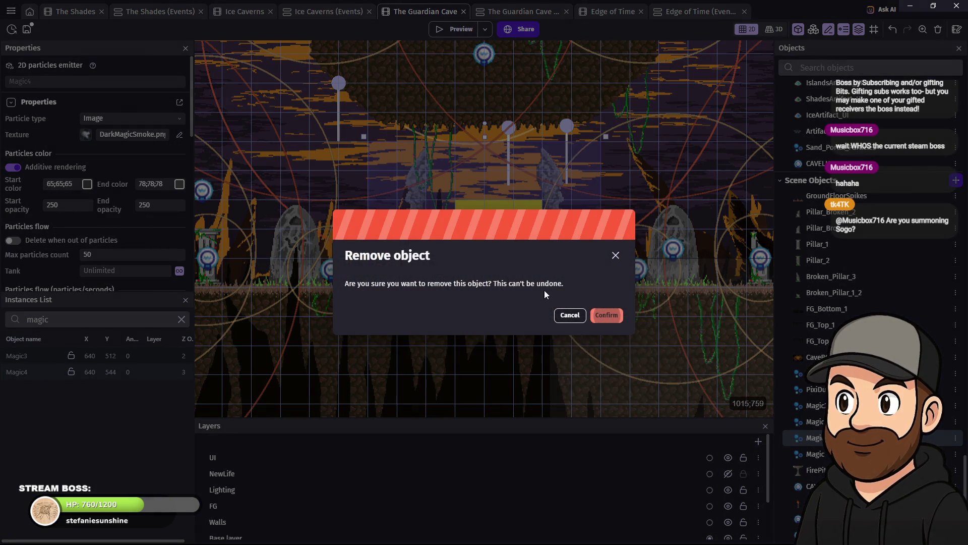
click(607, 315)
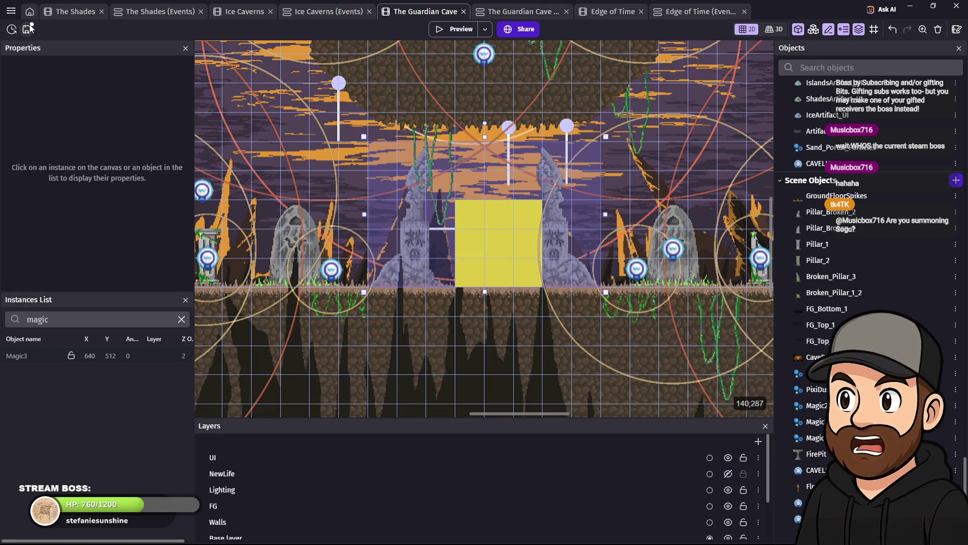
click(29, 27)
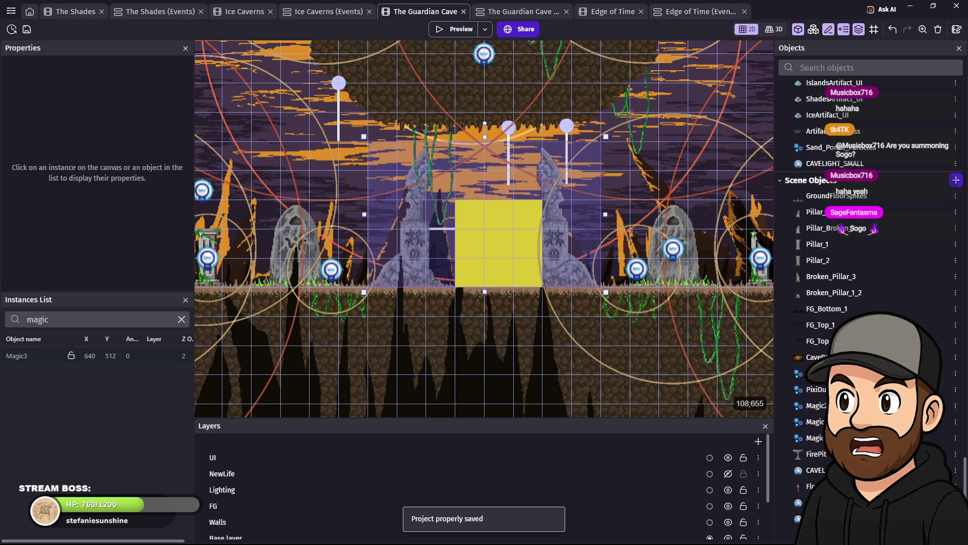
mouse_move(676, 542)
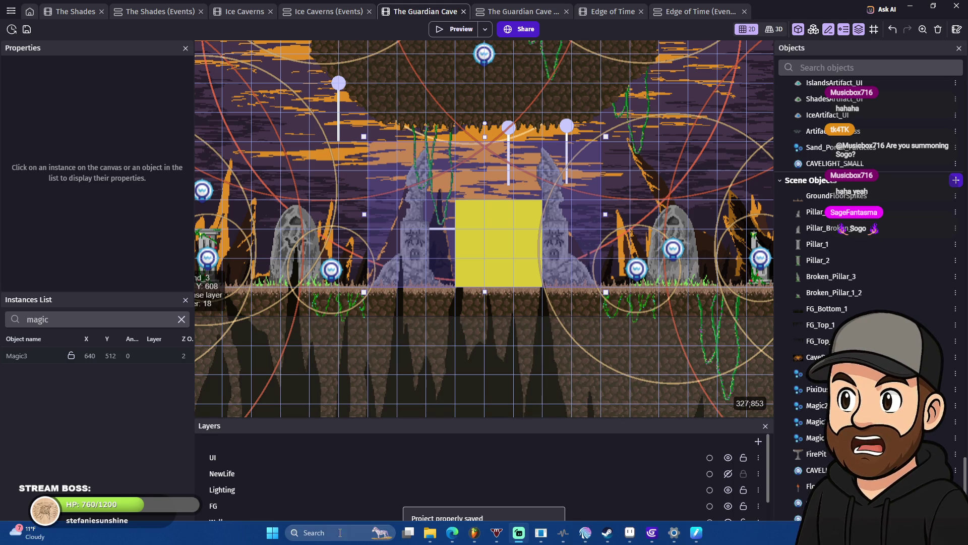
Step: Save FinalPortal_v3.png again in Aseprite, accepting PNG without layers
click(629, 542)
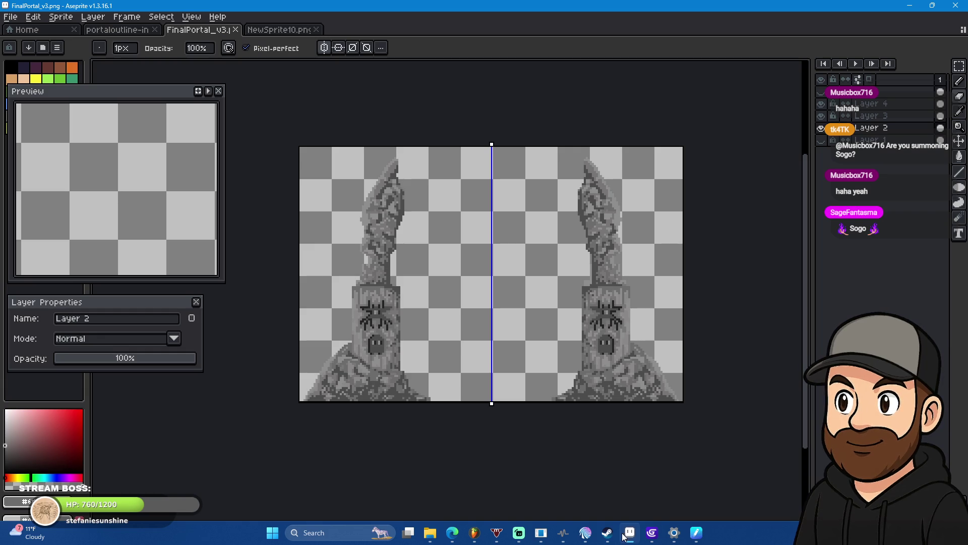
click(10, 17)
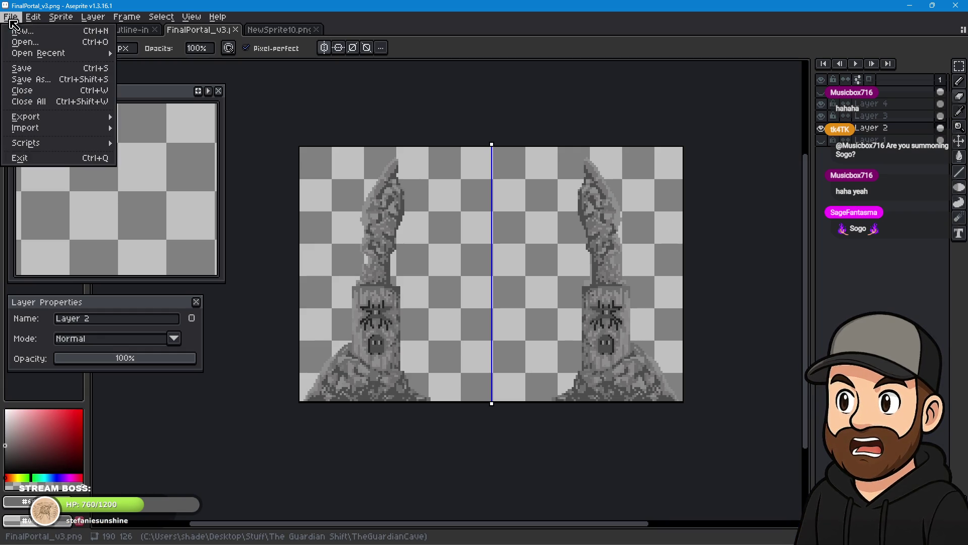
click(31, 68)
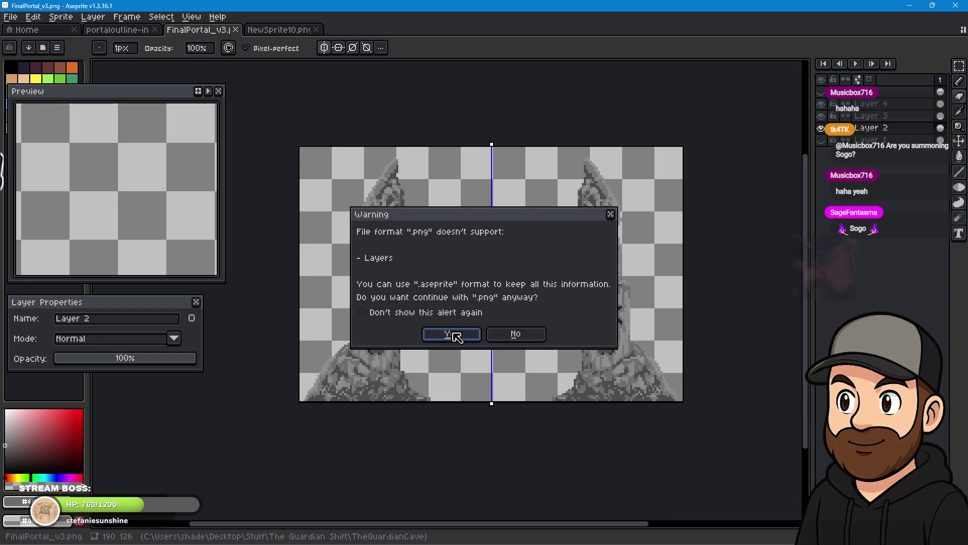
click(453, 334)
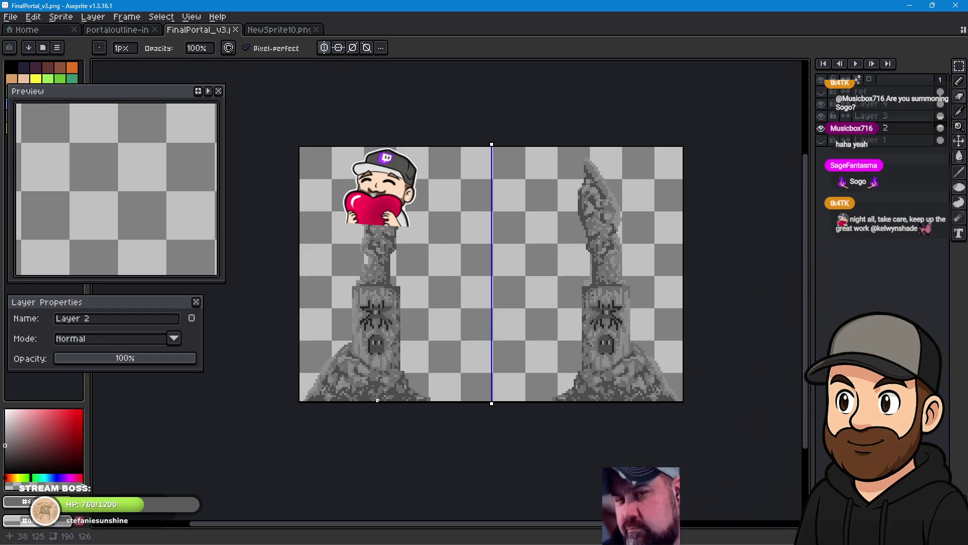